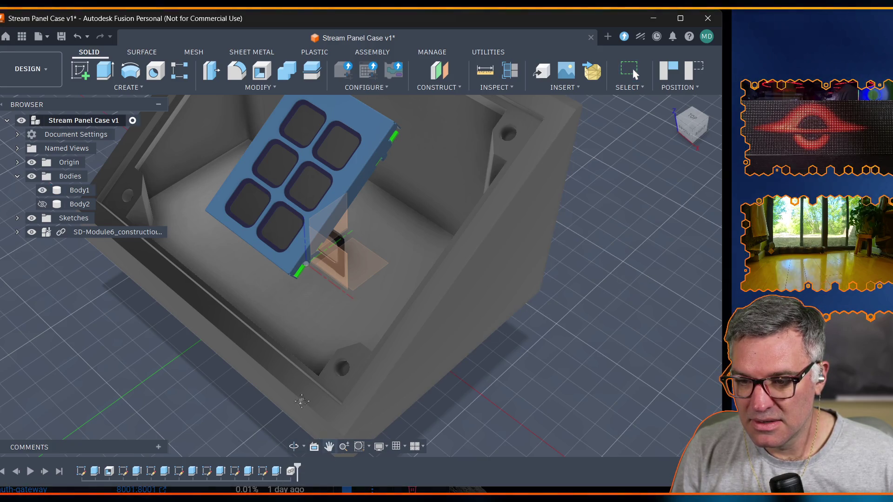
Select the whole keypad panel component inside the case and list the Modify commands.
middle_click_drag(320, 363, 341, 298, "shift")
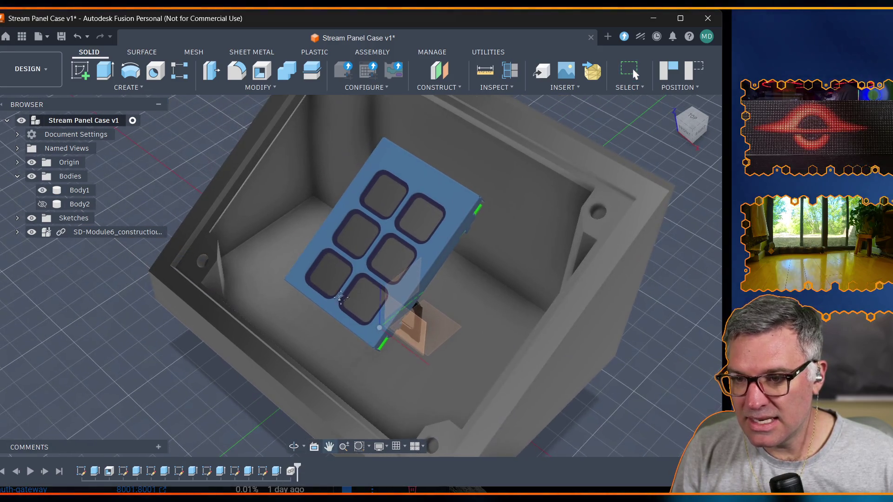
left_click(412, 172)
double_click(411, 169)
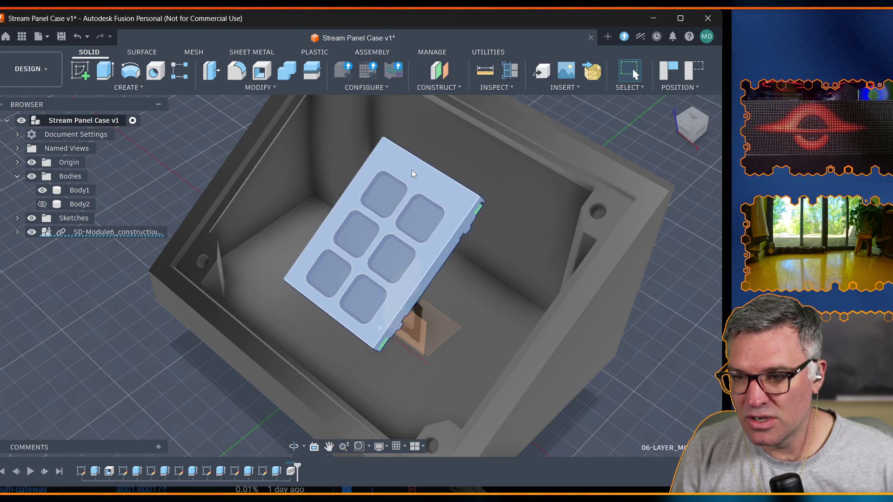
left_click(253, 87)
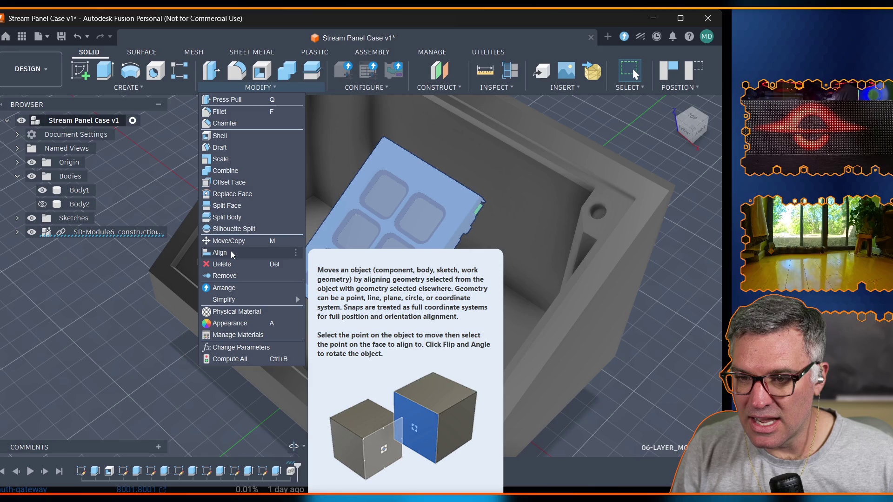
Align the keypad panel (From) onto the case rim face (To) and confirm with OK.
left_click(231, 251)
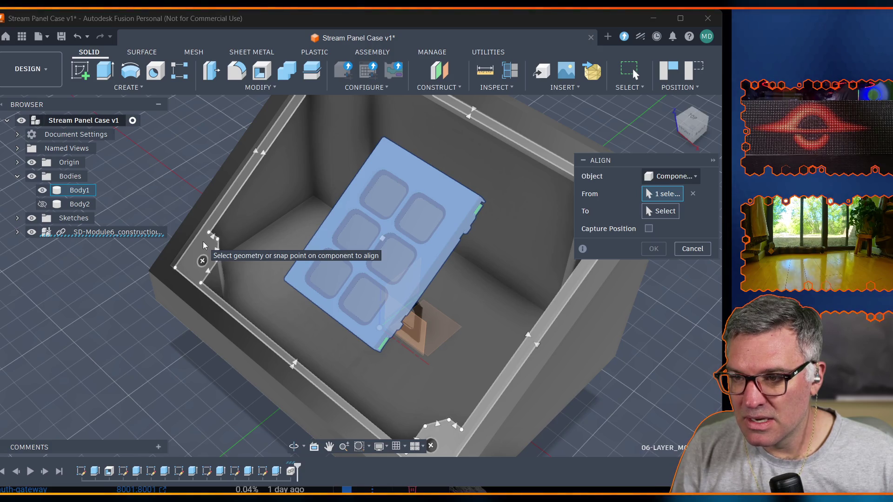
left_click(666, 195)
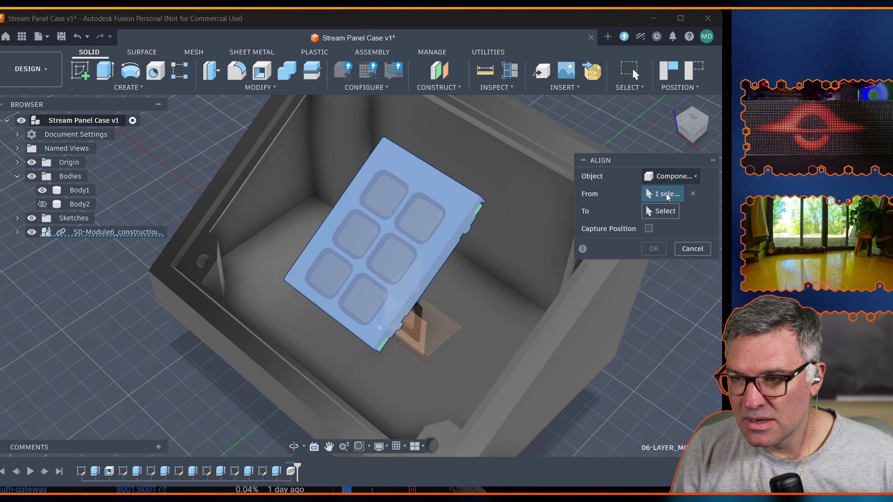
left_click(458, 201)
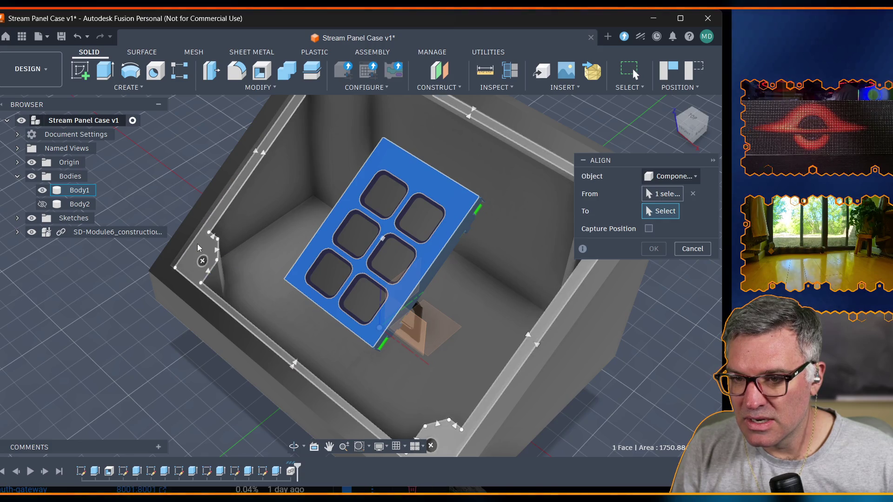
left_click(198, 244)
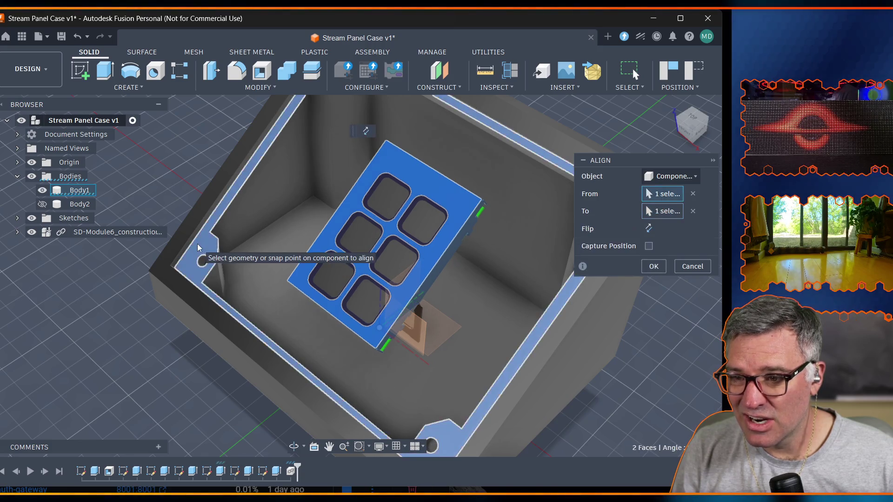
left_click(654, 265)
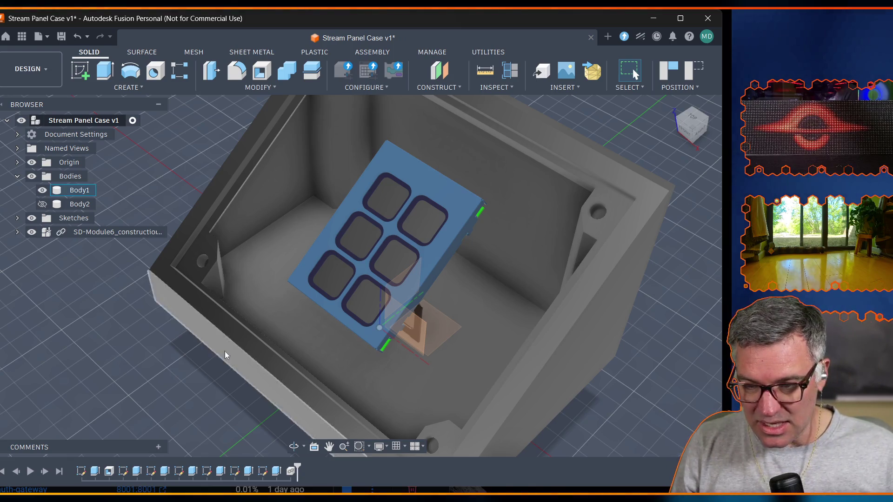
Orbit the view to check the panel lying flat on the case floor.
left_click(294, 446)
mouse_move(279, 405)
left_mouse_down()
mouse_move(216, 395)
mouse_move(201, 371)
mouse_move(301, 390)
mouse_move(298, 406)
left_mouse_up()
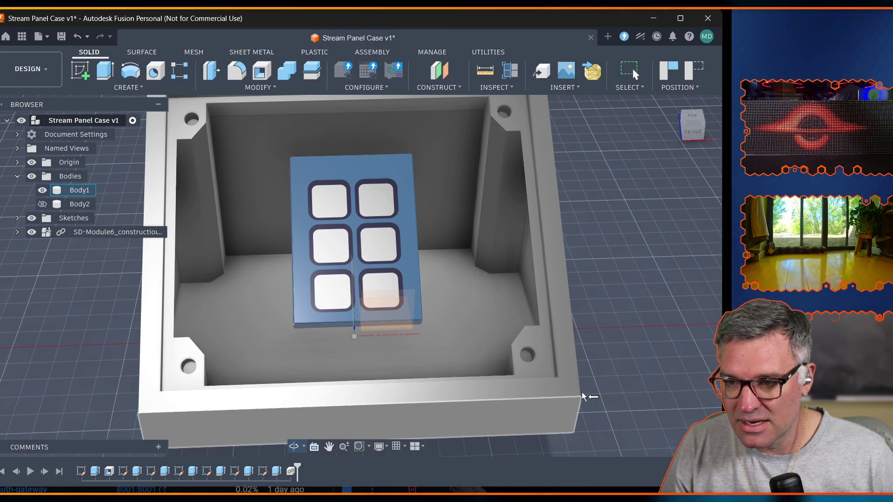
Orbit from the top view to an edge-on side view of the enclosure.
left_click(293, 446)
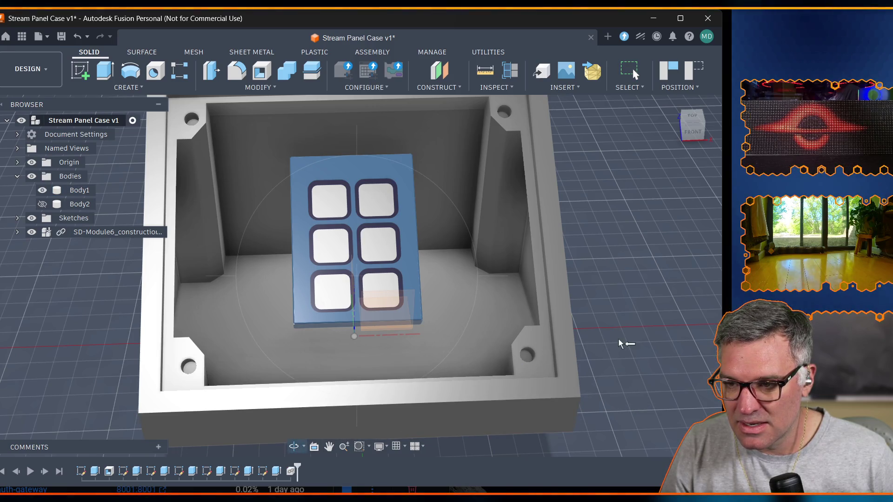
left_click_drag(525, 380, 405, 432)
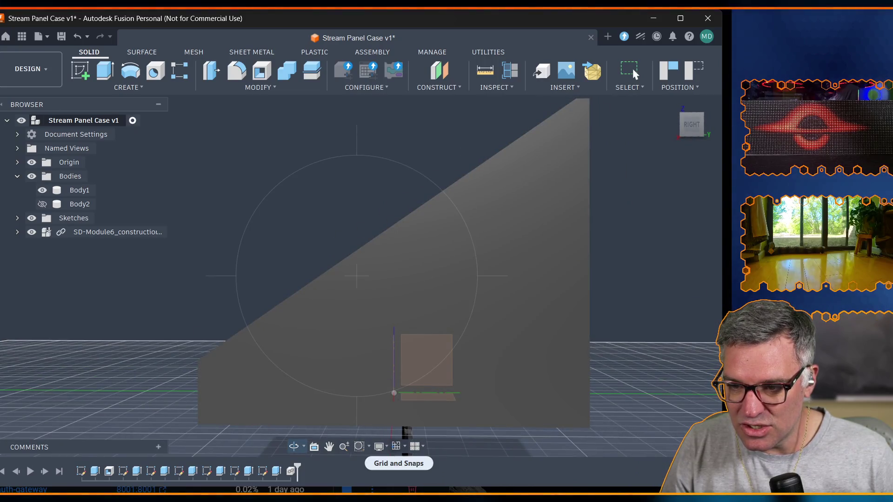
Switch the visual style to Wireframe and look at the model from the Right ViewCube face.
left_click(380, 446)
mouse_move(419, 462)
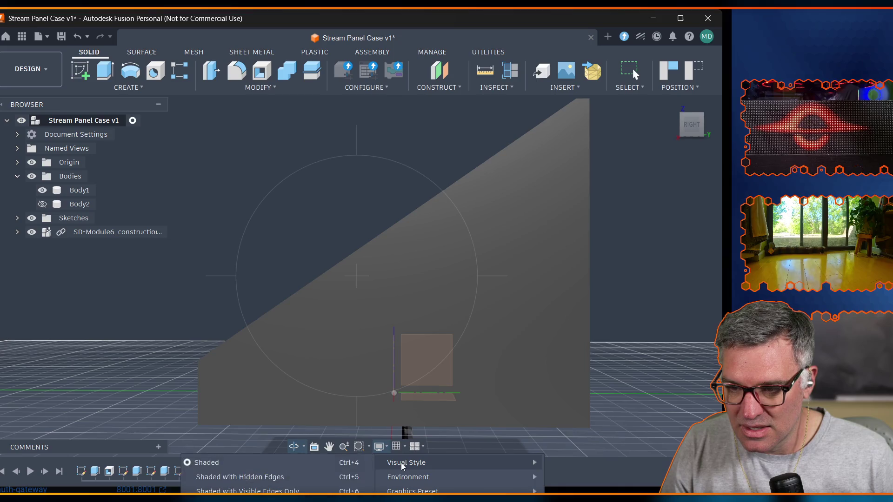
left_click(237, 501)
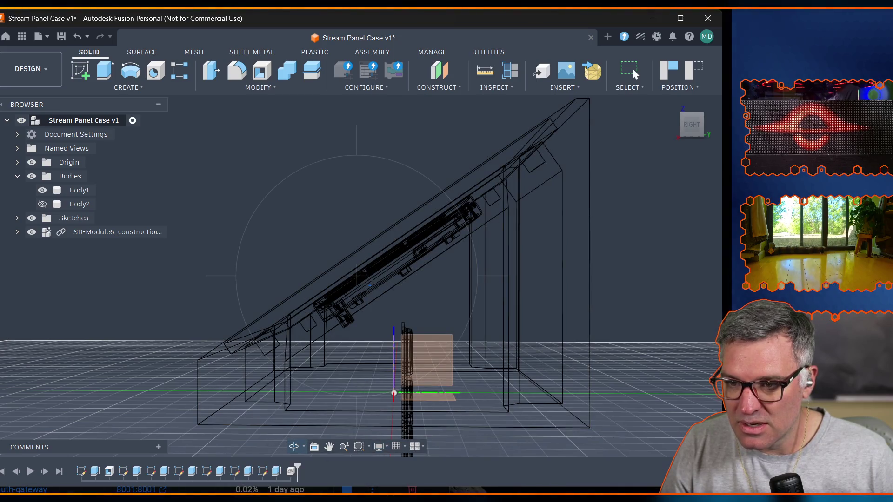
left_click(691, 126)
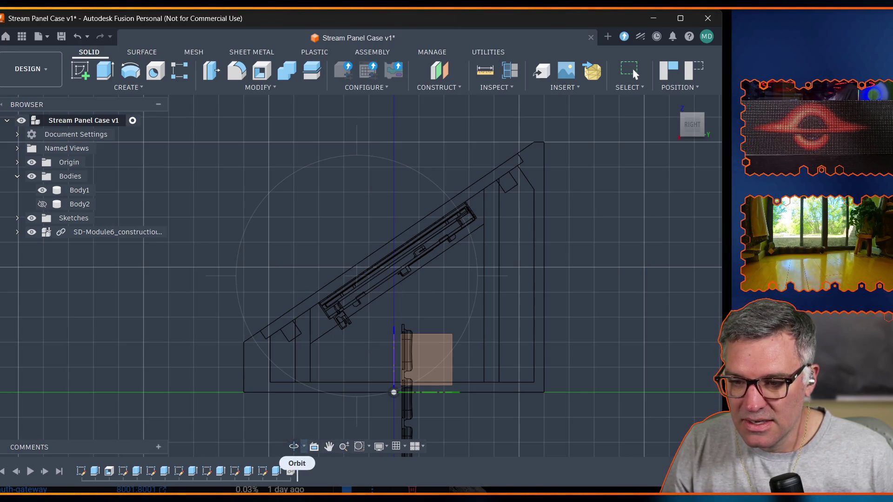
Orbit to a perspective view from above, leaving the display settings unchanged.
left_click(294, 446)
mouse_move(357, 314)
left_mouse_down()
mouse_move(358, 210)
mouse_move(418, 244)
left_mouse_up()
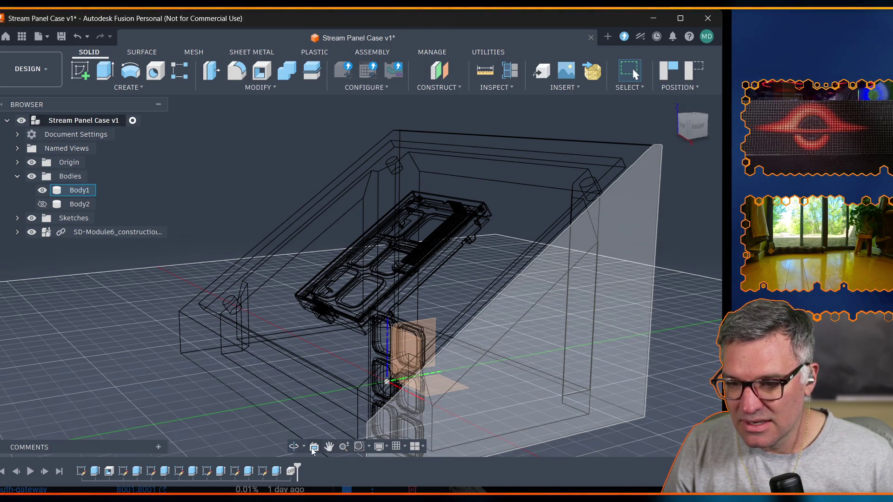
left_click(377, 446)
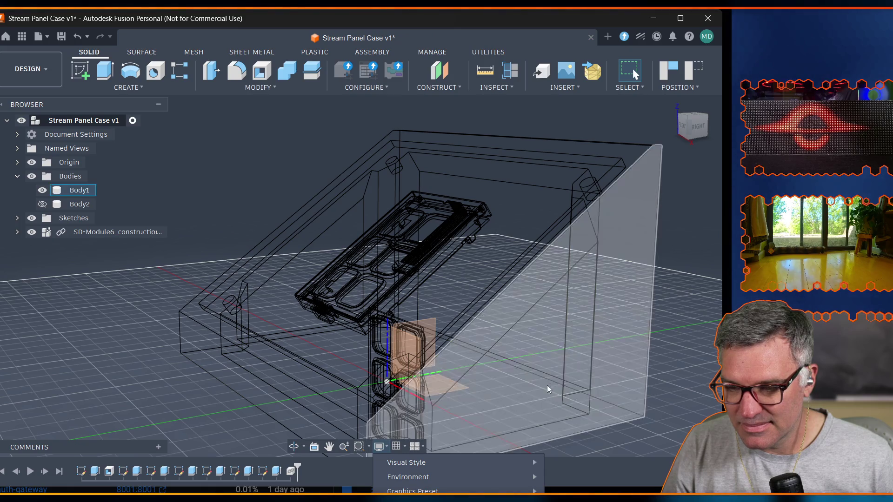
left_click(690, 369)
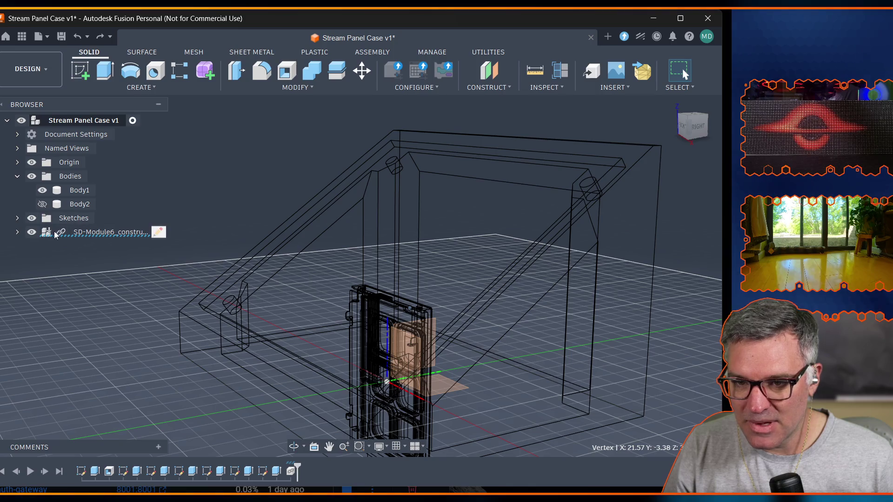
Select the SD-Module6 component and return the visual style to Shaded.
left_click(92, 232)
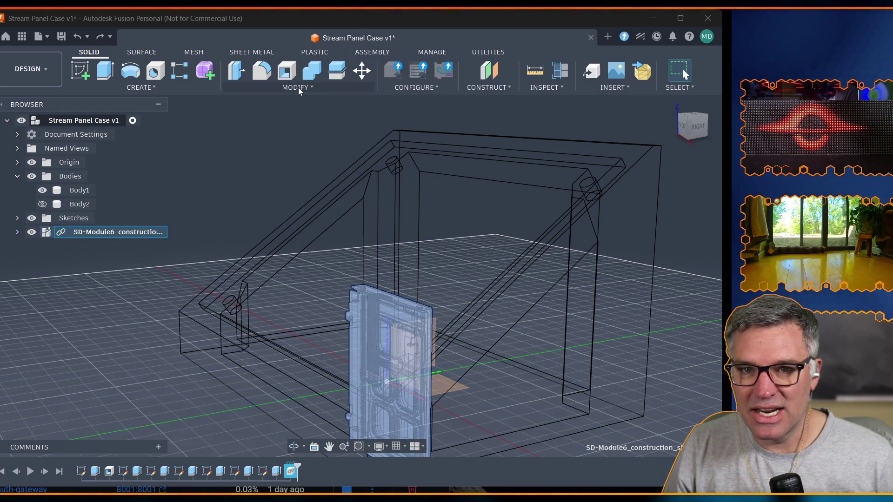
left_click(505, 453, "ctrl")
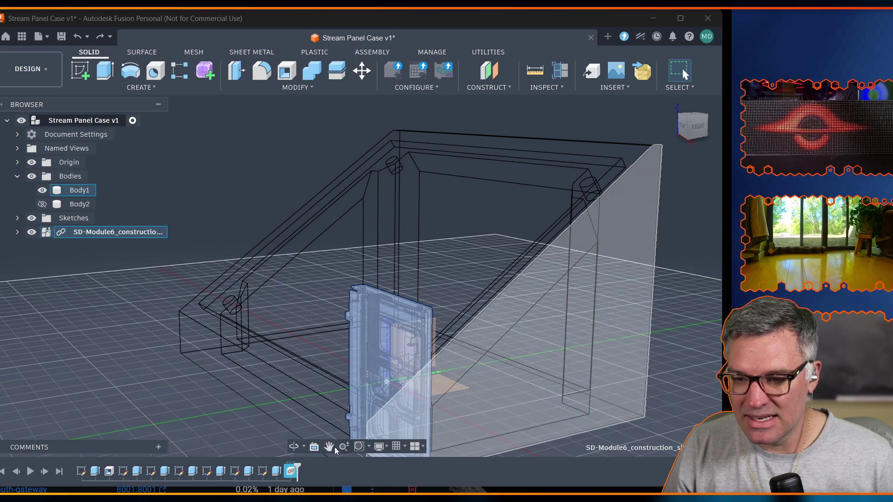
left_click(380, 447)
mouse_move(406, 462)
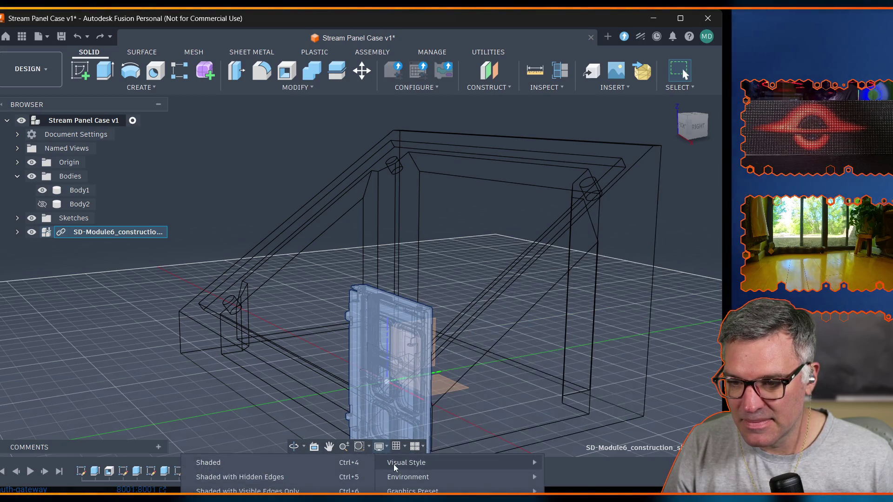
left_click(279, 463)
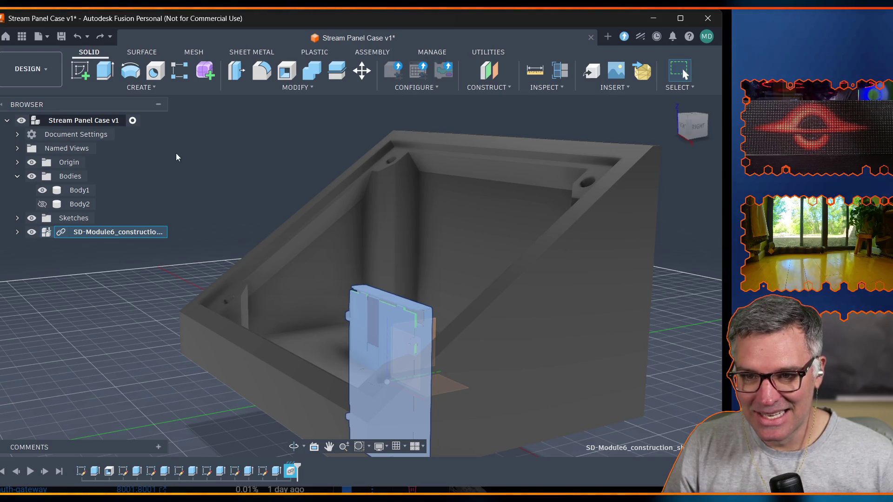
Orbit to an elevated view of the case and list the Modify commands.
left_click(294, 447)
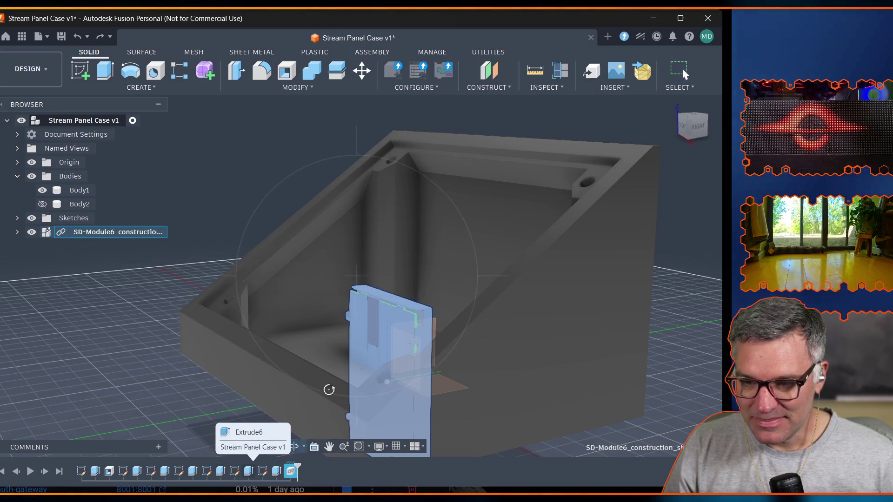
left_click_drag(310, 272, 206, 316)
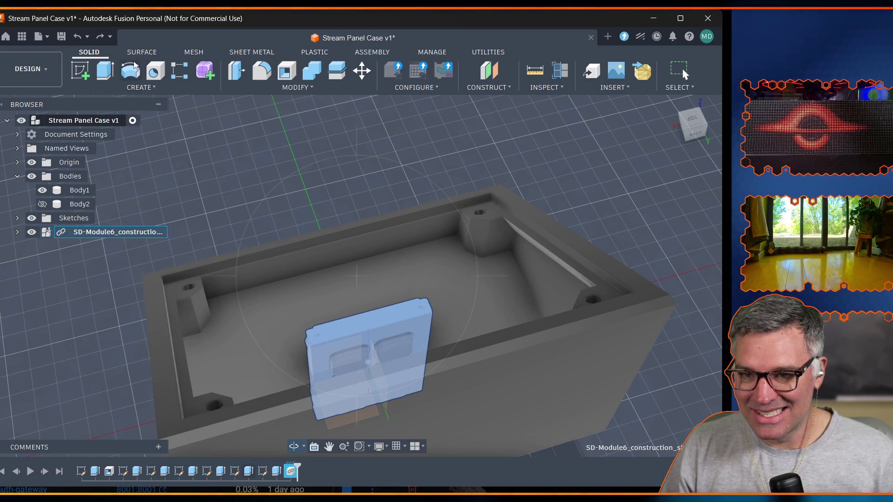
left_click(156, 87)
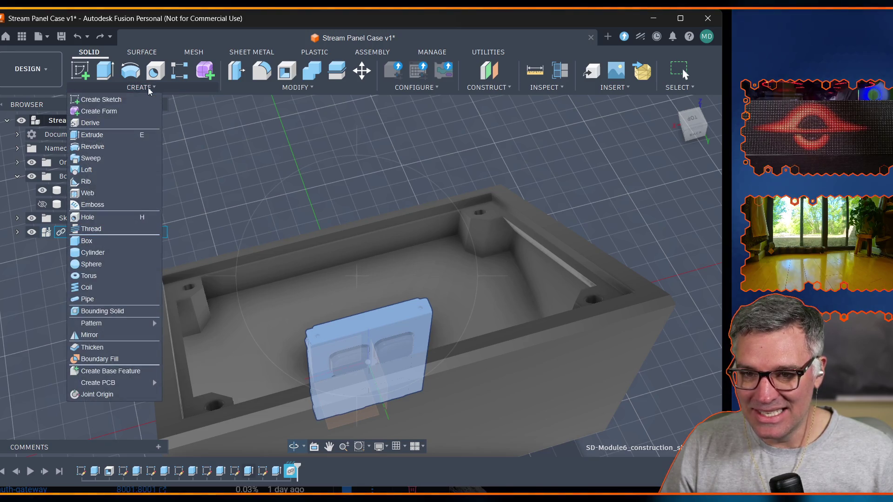
left_click(142, 88)
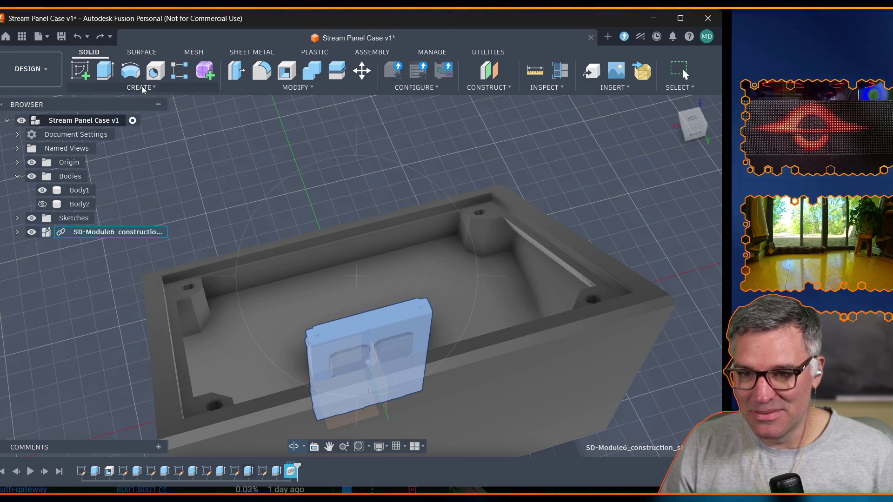
left_click(299, 87)
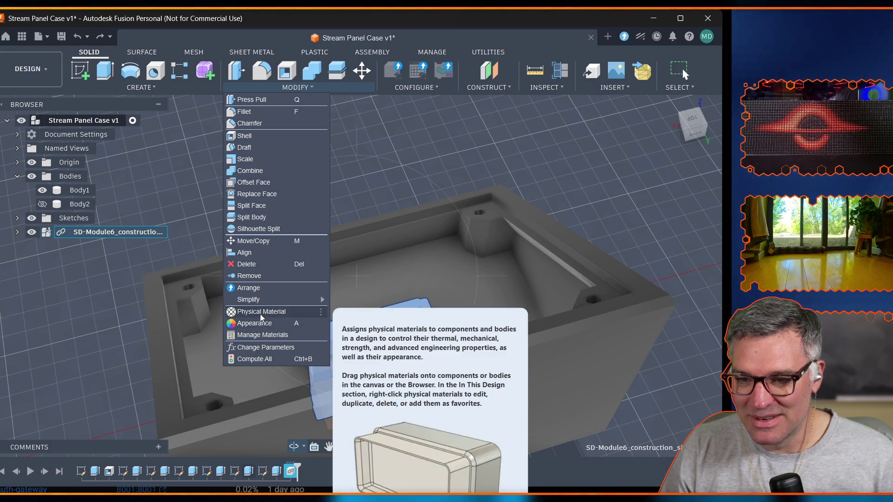
Preview an Align from the keypad module face to the case rim, then exit without applying it.
left_click(261, 252)
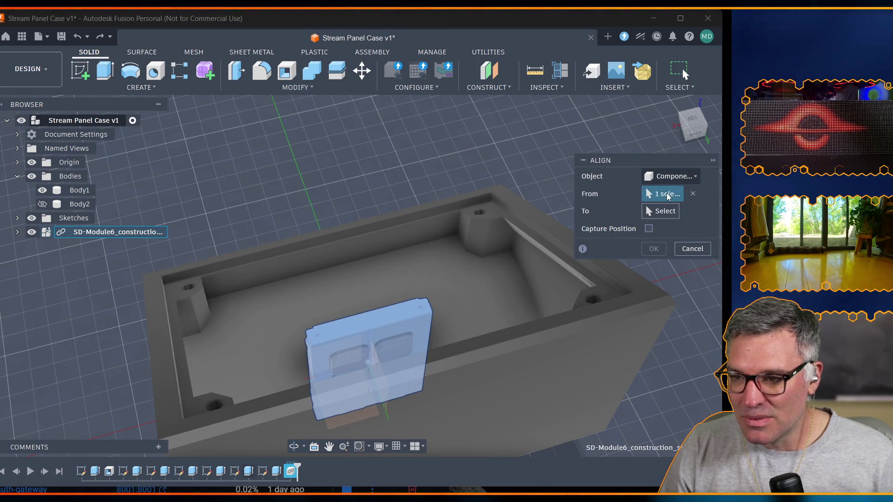
left_click(693, 195)
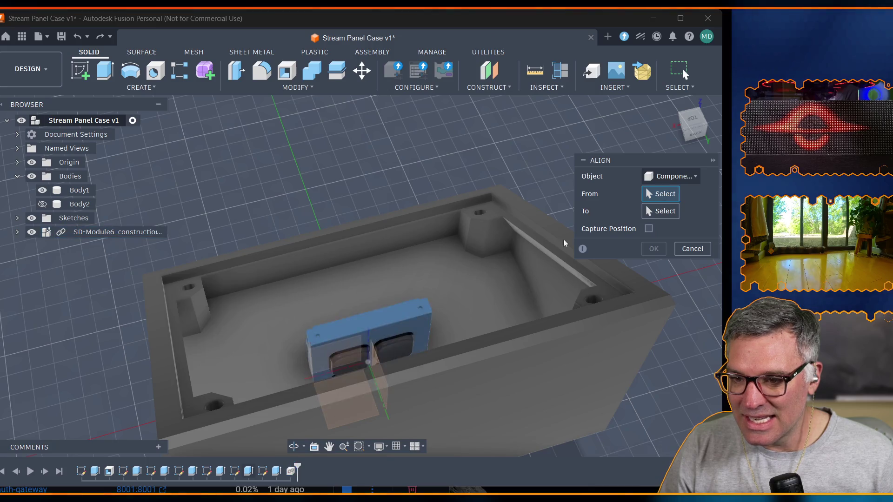
left_click(396, 333)
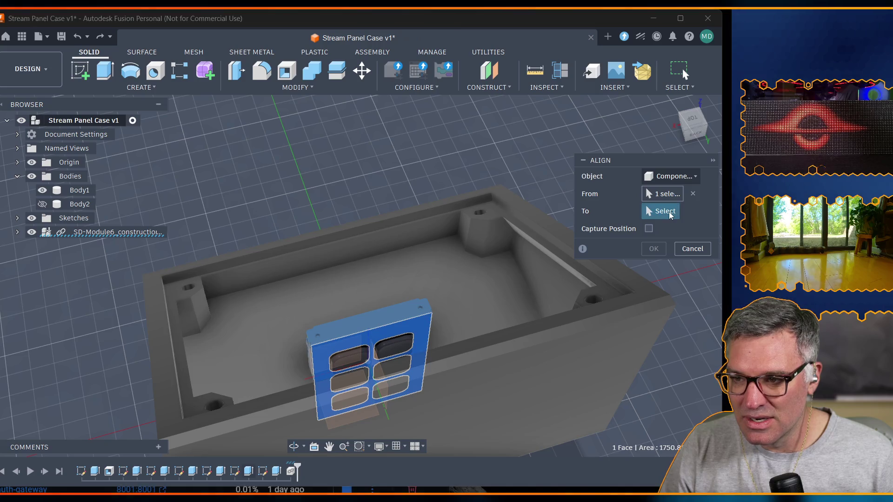
left_click(496, 214)
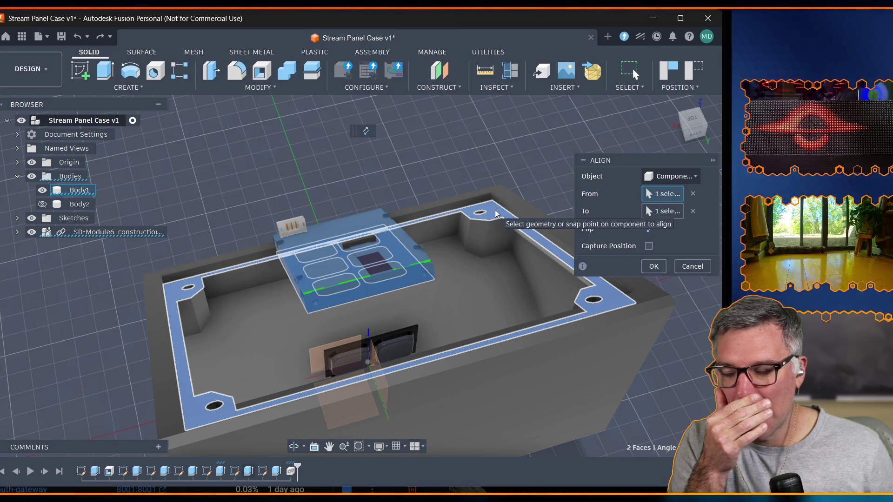
key("Return")
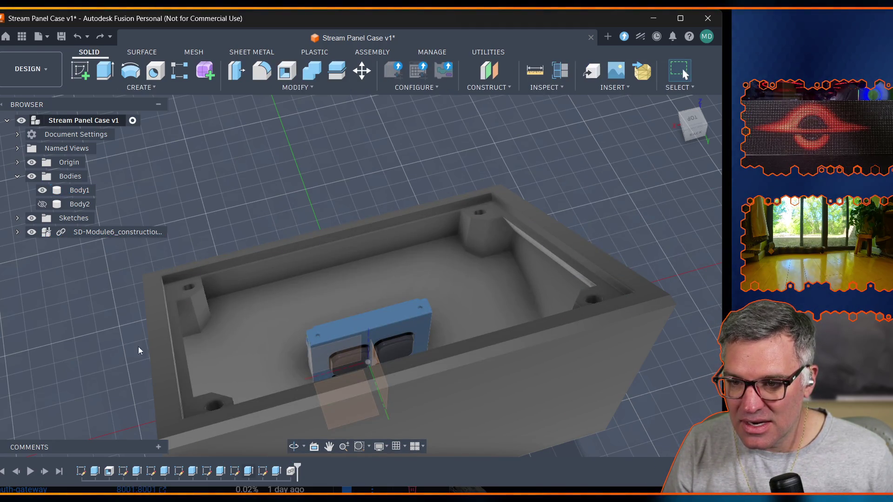
Expand SD-Module6, hide its Origin, toggle the module and keycap layers visible, and select both parts.
left_click(17, 232)
left_click(42, 260)
left_click(42, 289)
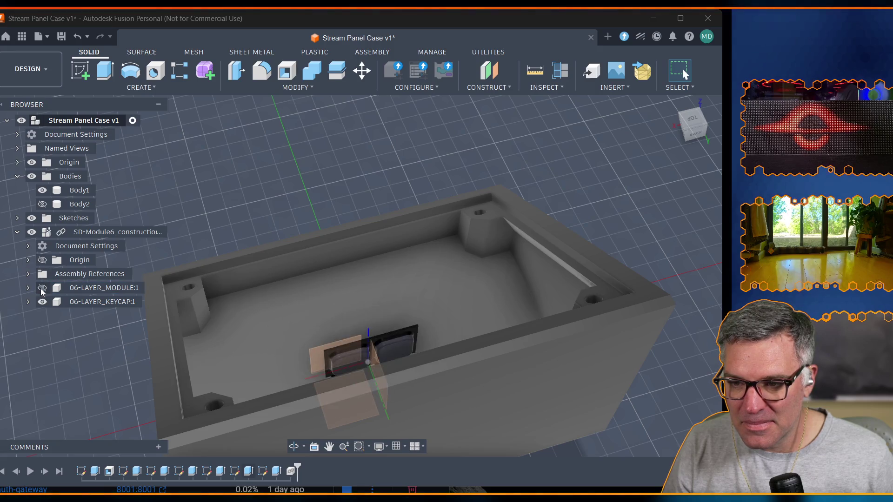
left_click(42, 287)
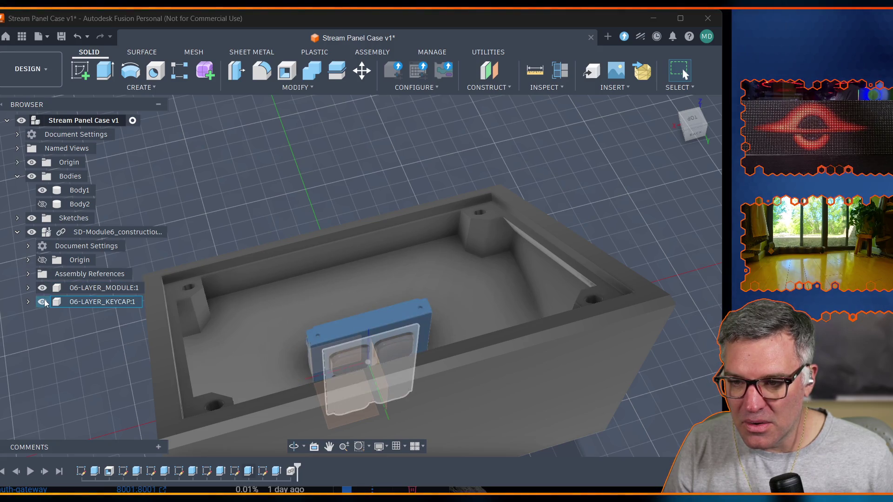
left_click(43, 302)
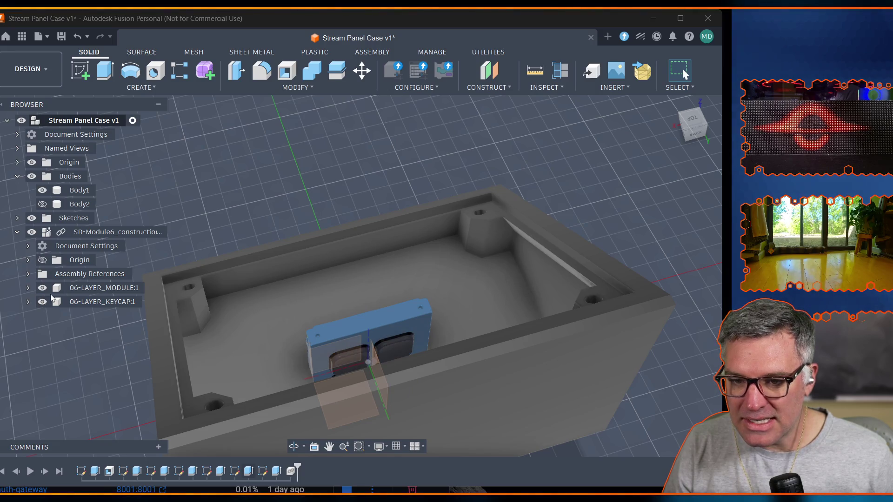
left_click(90, 298, "shift")
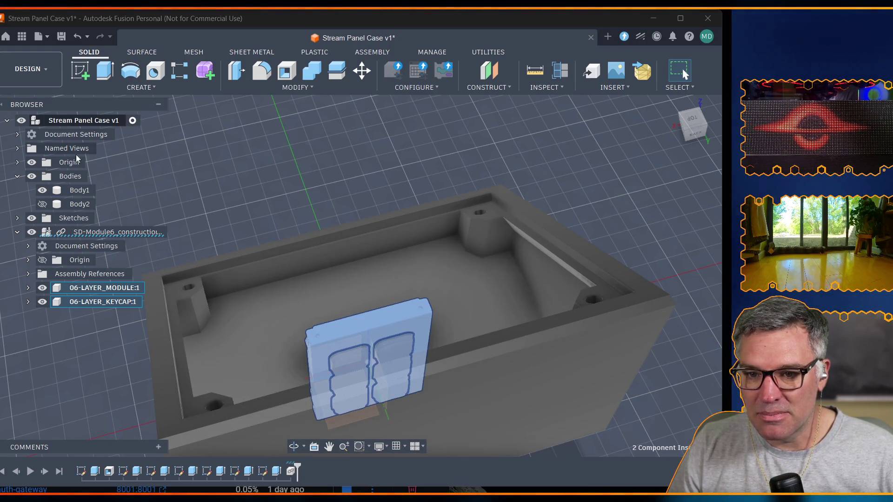
Attempt a Move/Copy on SD-Module6, cancel the 'Components can't move' warning, and reselect it expanded.
left_click(17, 232)
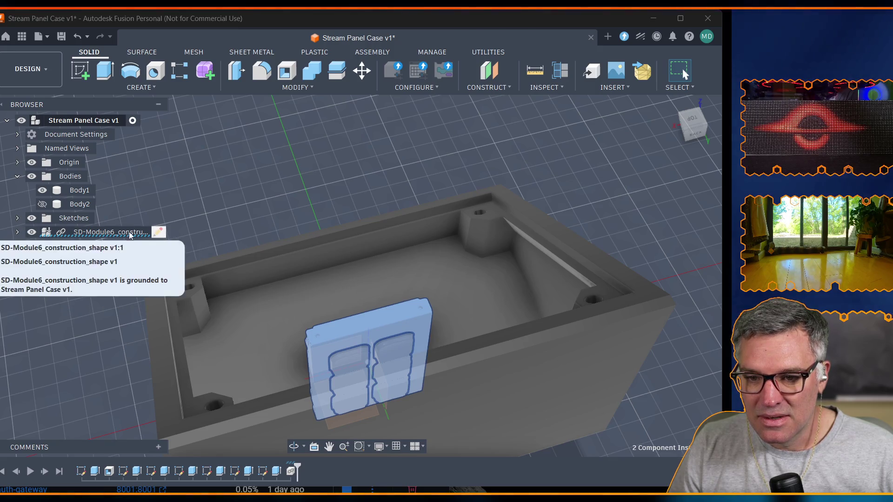
left_click(112, 231)
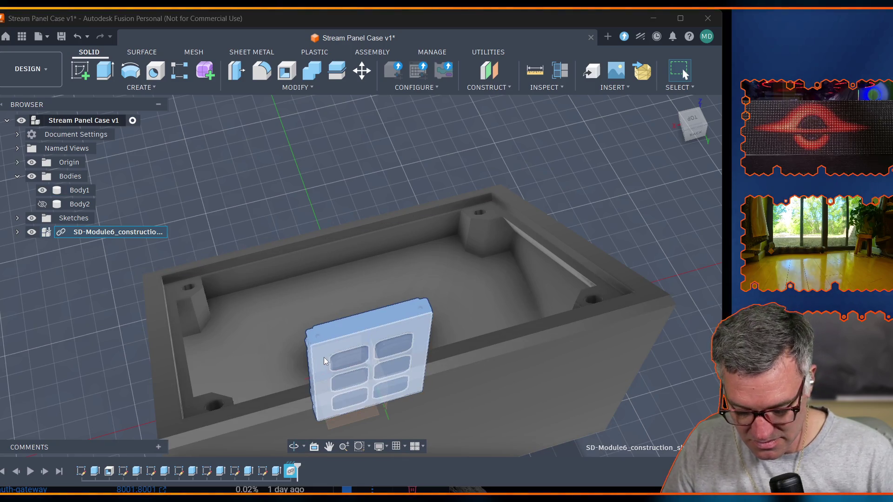
key("m")
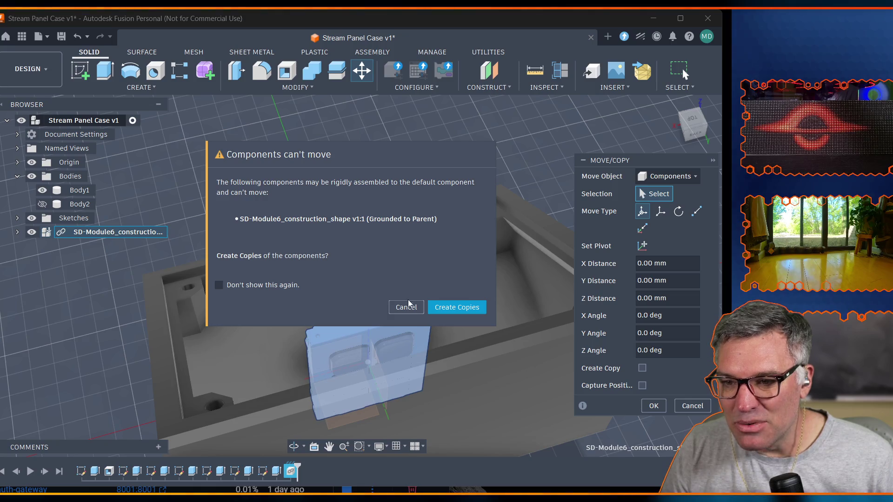
left_click(407, 311)
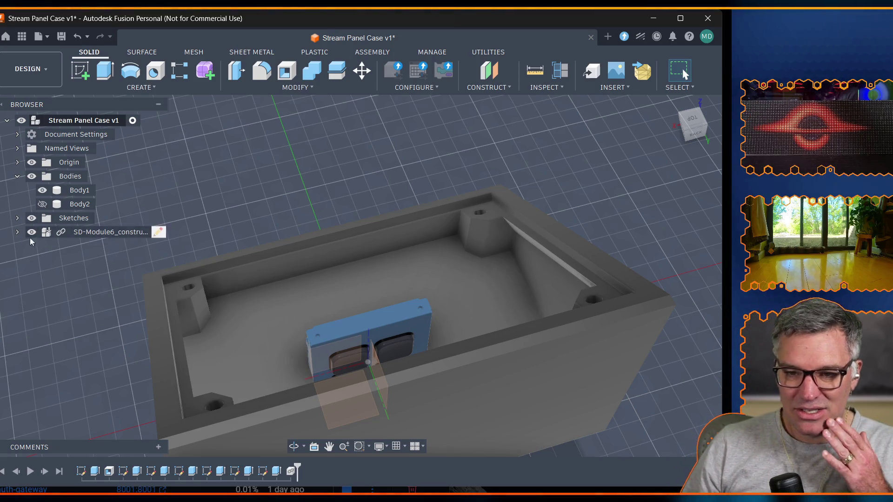
left_click(97, 233)
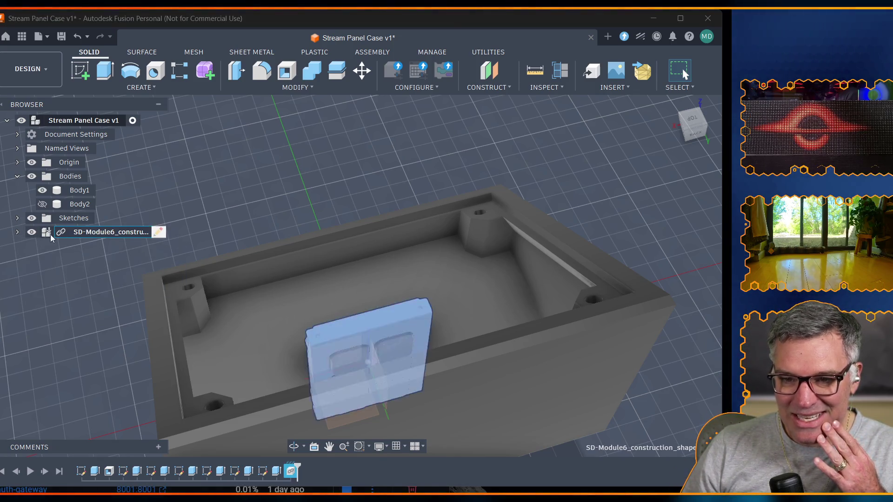
left_click(18, 232)
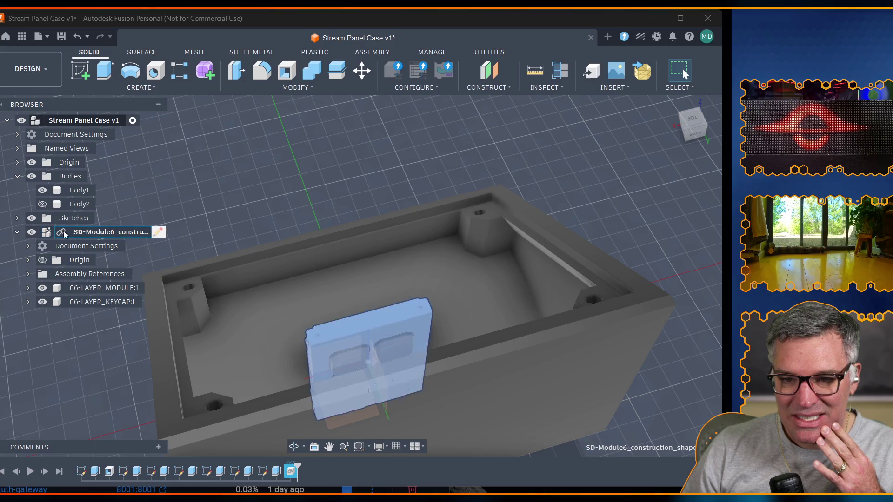
Unground SD-Module6 from its parent and select 06-LAYER_MODULE:1 and 06-LAYER_KEYCAP:1 together.
right_click(44, 234)
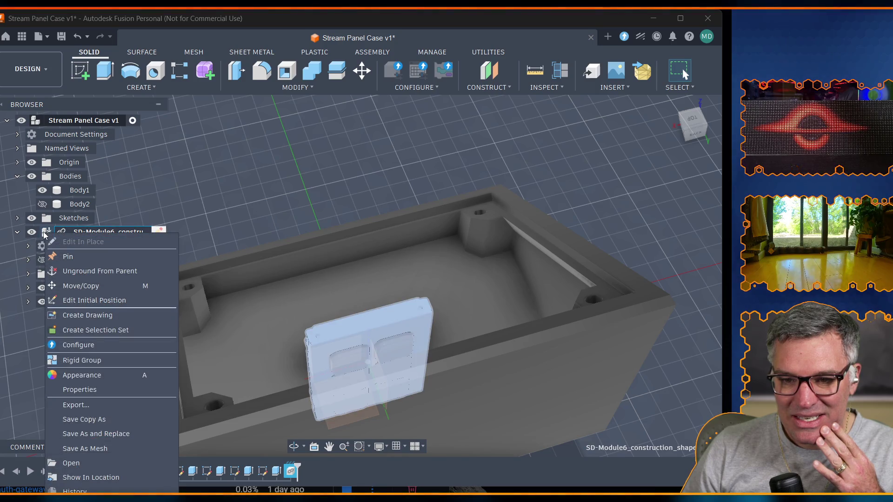
left_click(110, 270)
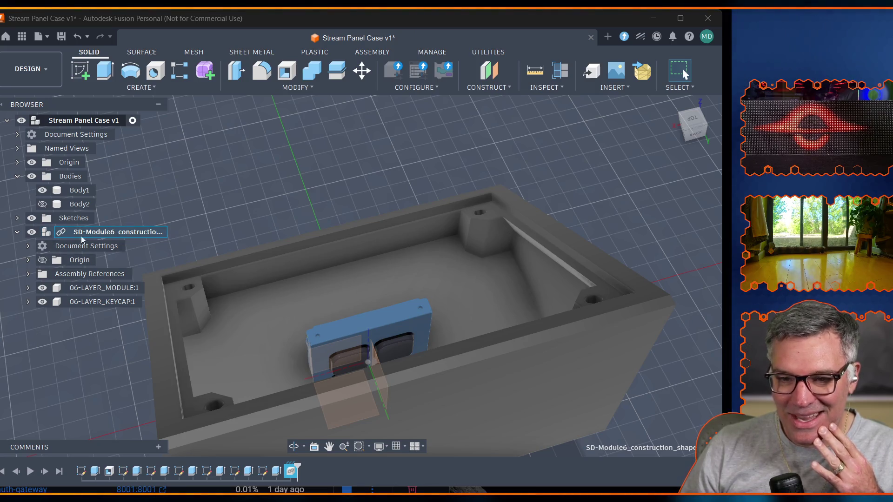
left_click(90, 291)
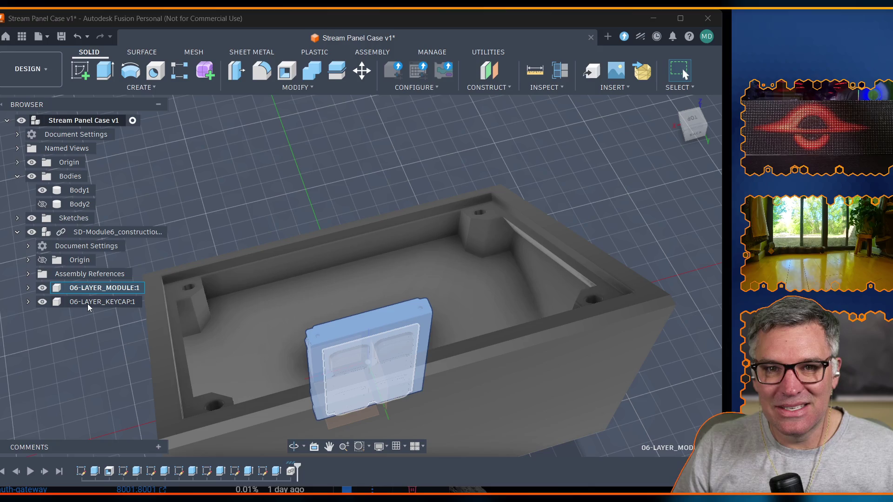
left_click(87, 304, "ctrl")
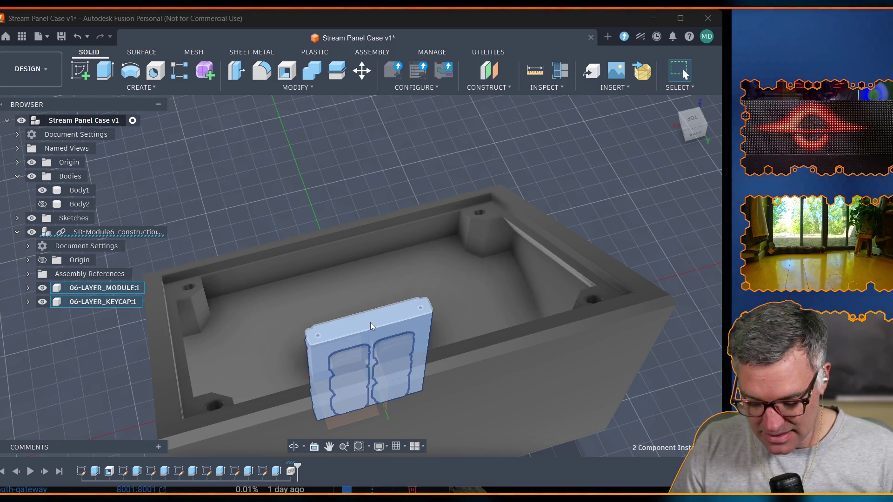
Move the module and keycaps up 81 mm, rotate about X and Y to lie flat keycaps-up, and commit.
key("m")
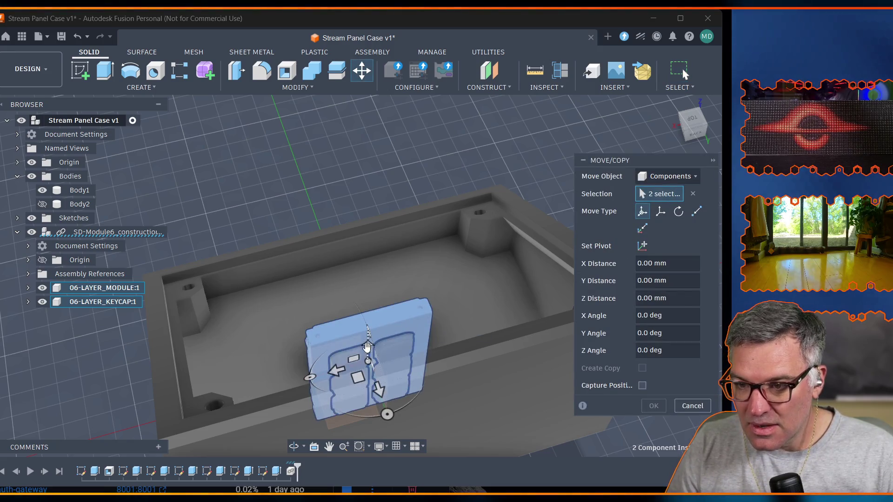
left_click_drag(370, 345, 370, 235)
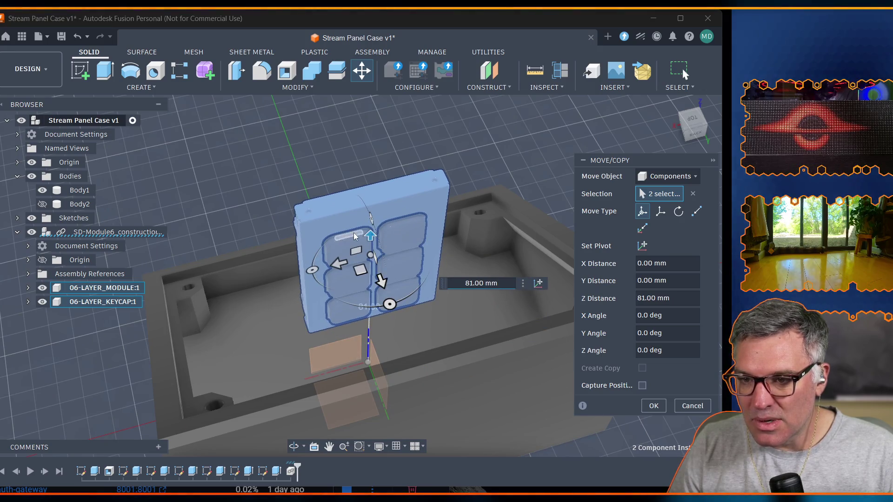
mouse_move(370, 218)
left_mouse_down()
mouse_move(261, 184)
mouse_move(314, 215)
mouse_move(346, 267)
left_mouse_up()
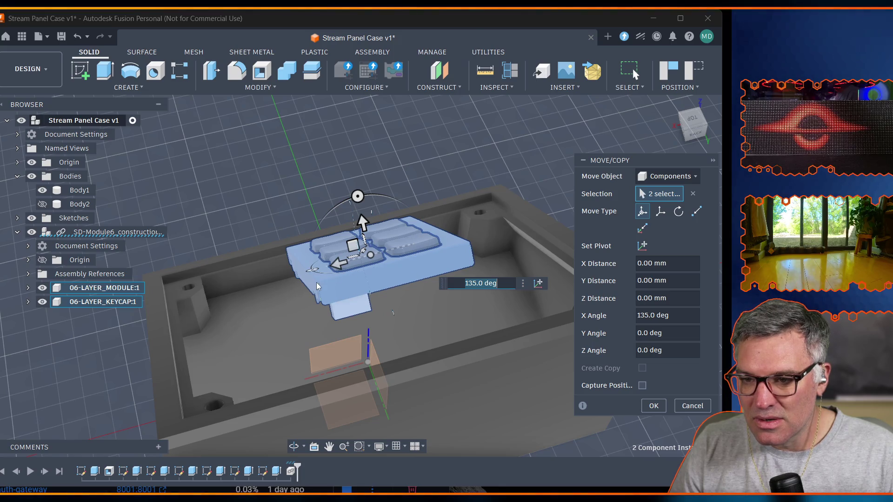
left_click_drag(312, 273, 444, 281)
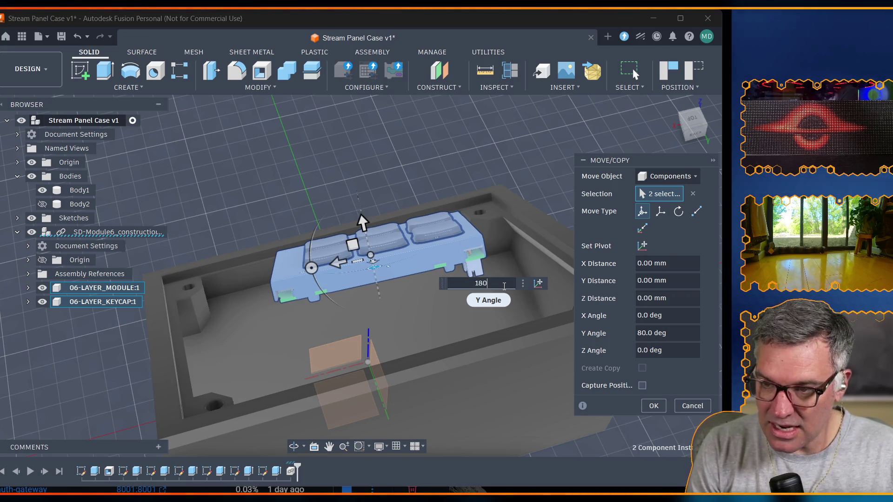
key("Return")
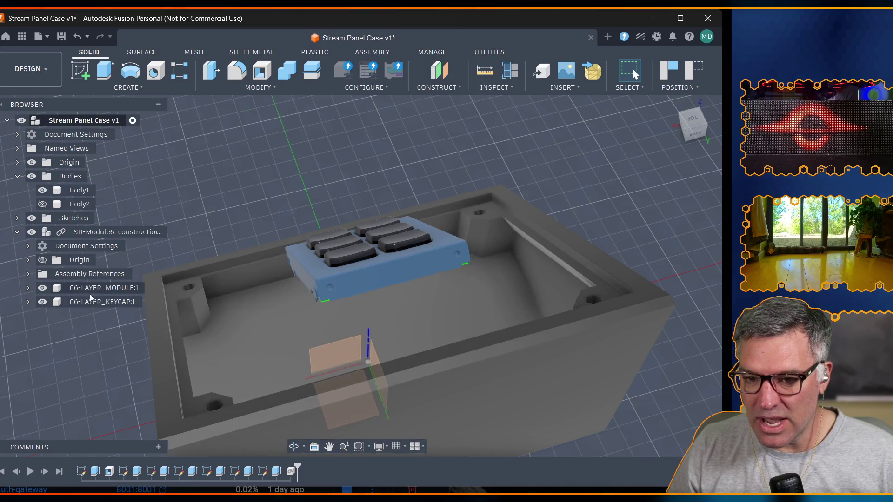
left_click(104, 231)
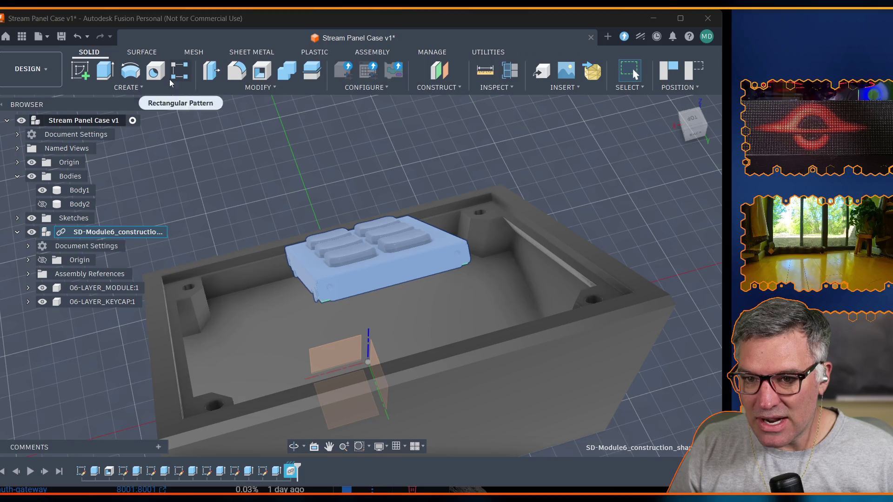
Align the keypad module's top face to the case's top face and confirm.
left_click(259, 89)
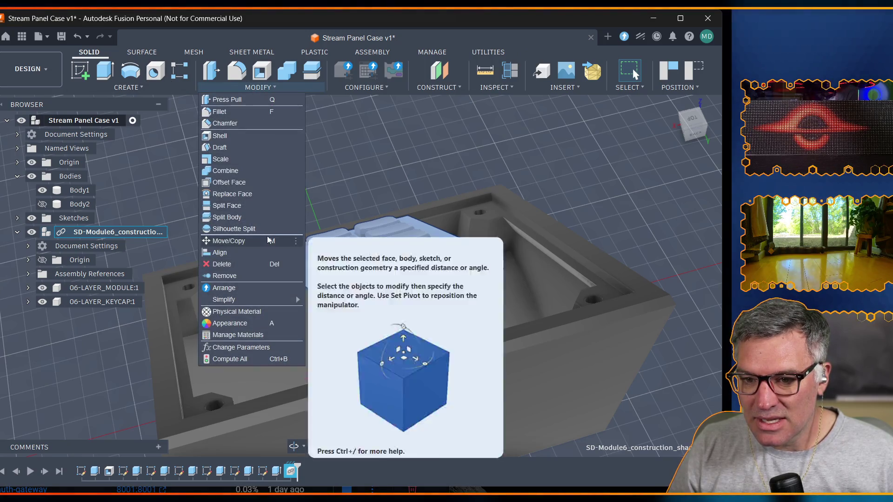
left_click(242, 252)
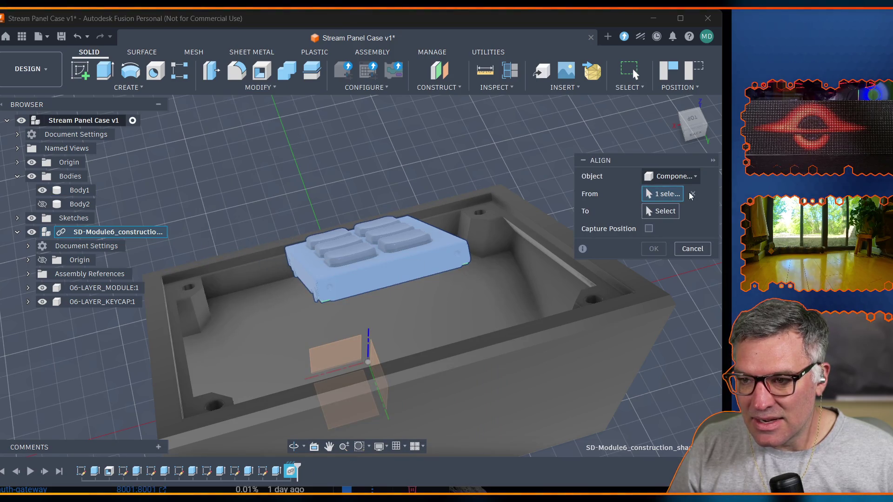
left_click(693, 194)
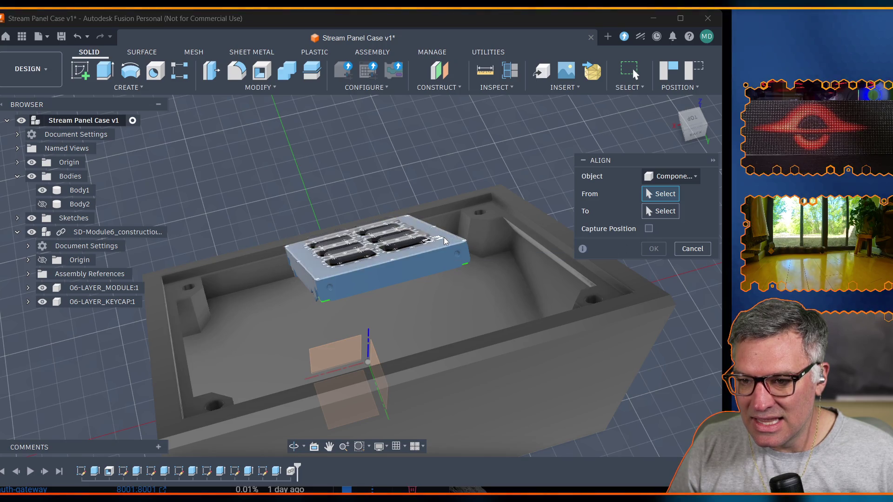
left_click(444, 238)
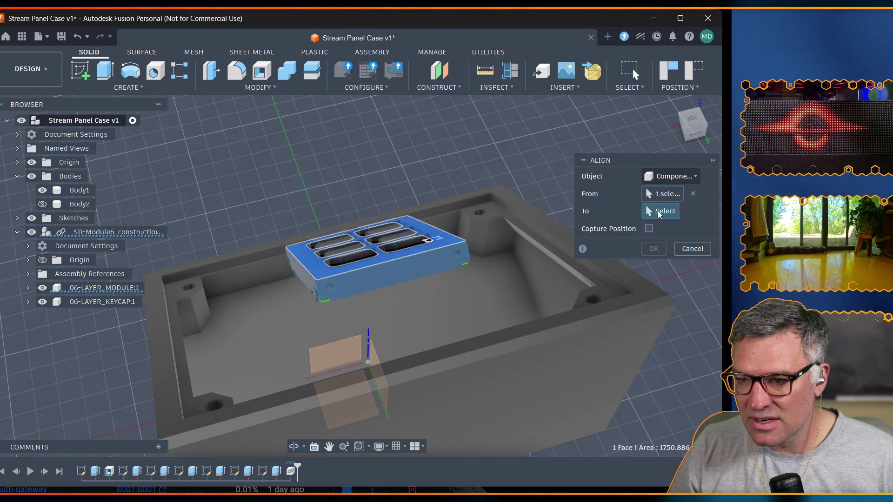
left_click(493, 211)
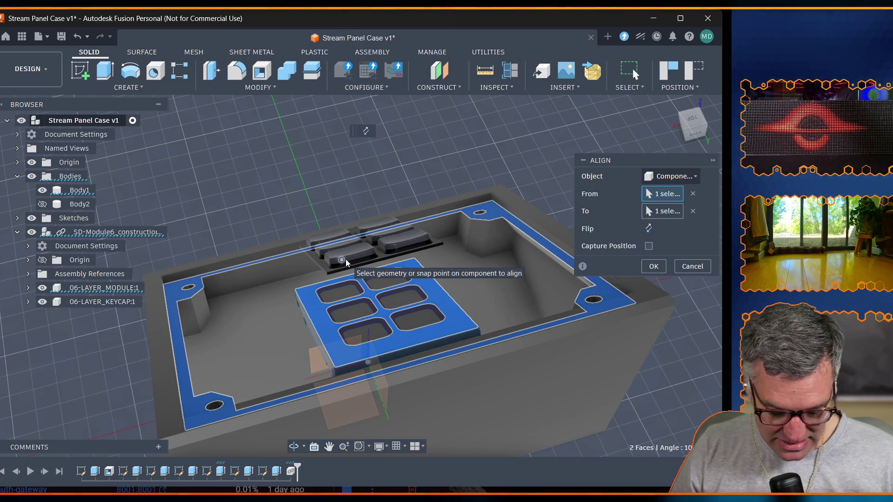
key("Return")
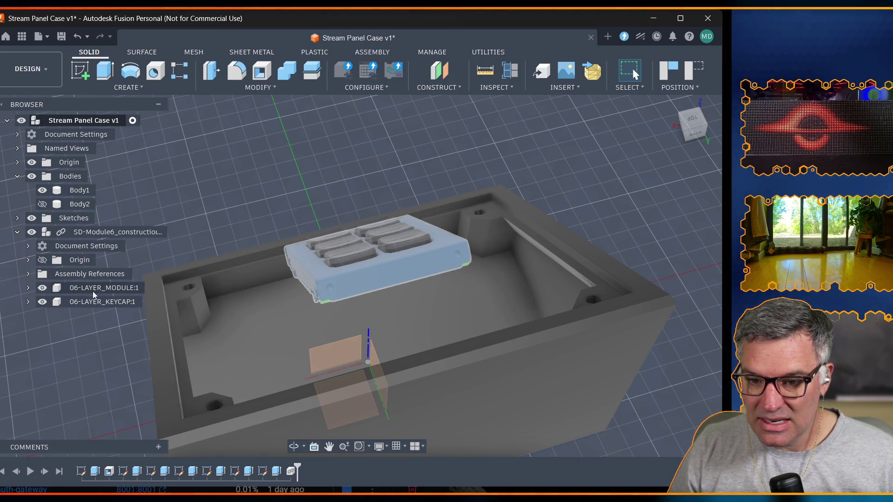
Select the MODULE and KEYCAP components together in the browser.
left_click(94, 294)
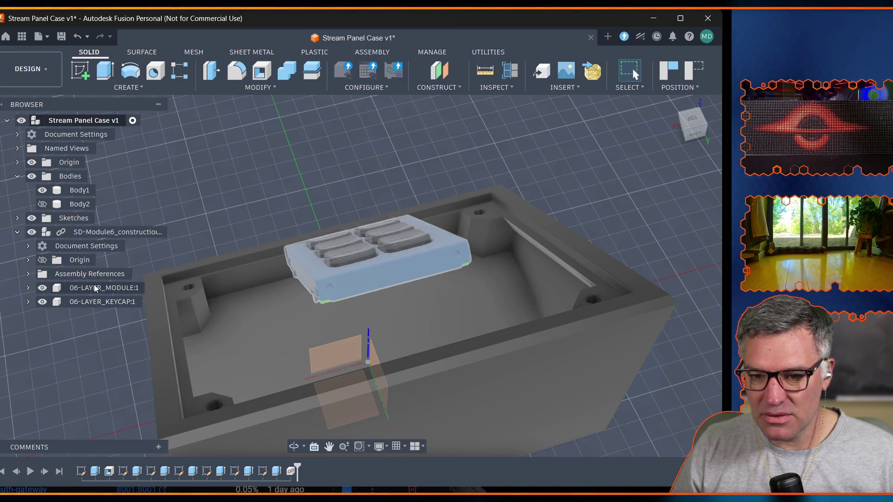
left_click(101, 302, "ctrl")
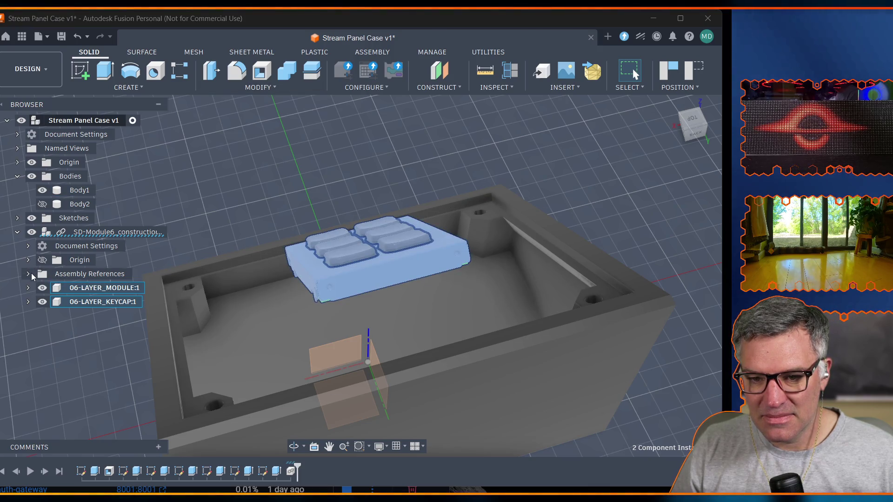
Select 06-LAYER_MODULE:1 and 06-LAYER_KEYCAP:1 and start a Rigid Group on them.
left_click(28, 274)
left_click(28, 274)
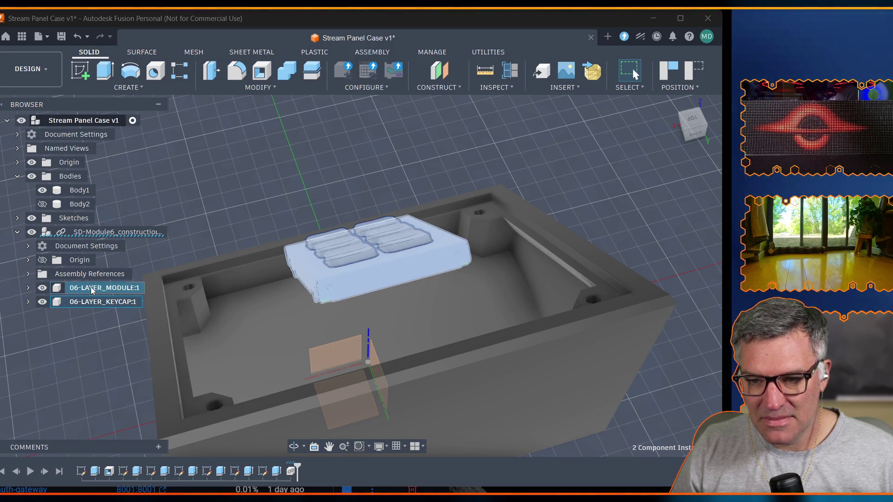
left_click(25, 370)
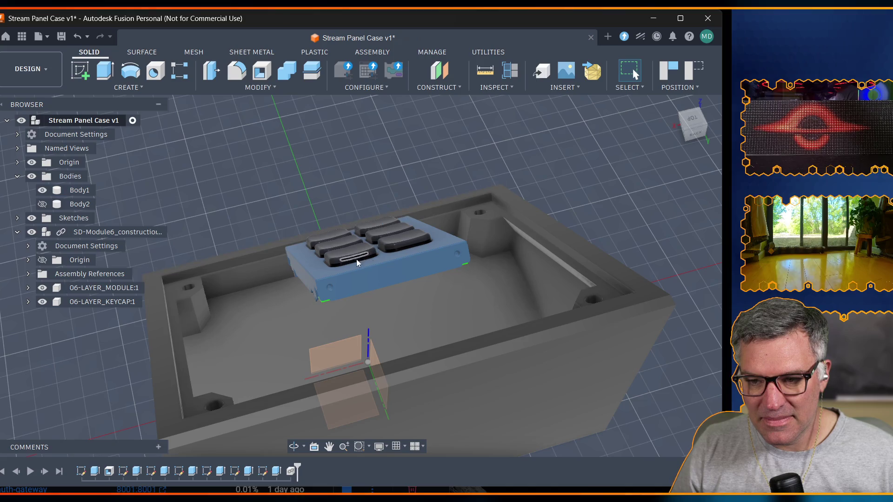
left_click(316, 271)
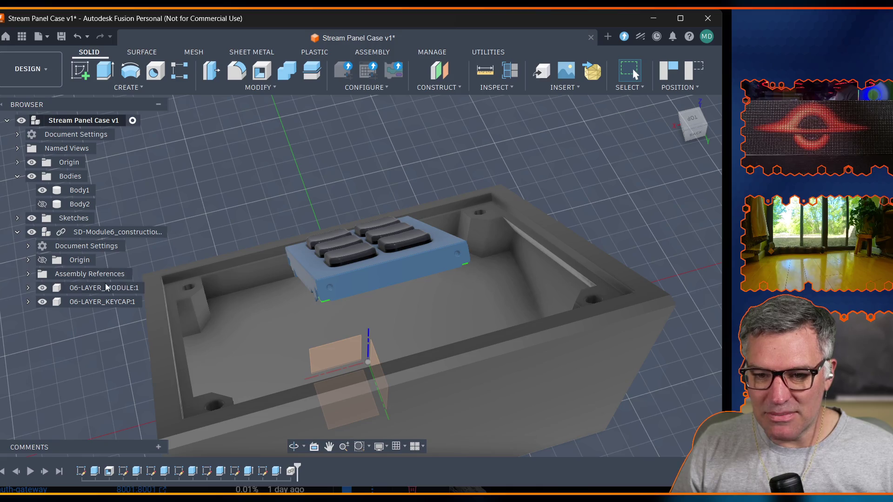
left_click(102, 301, "shift")
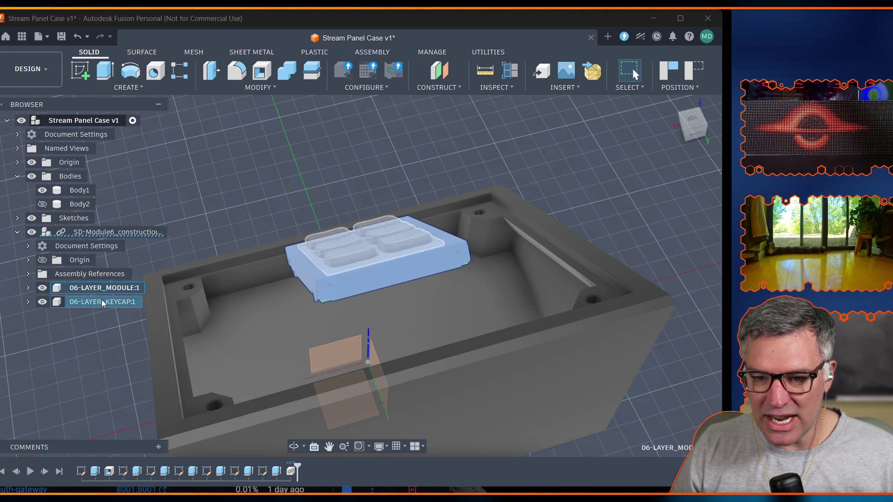
right_click(104, 302)
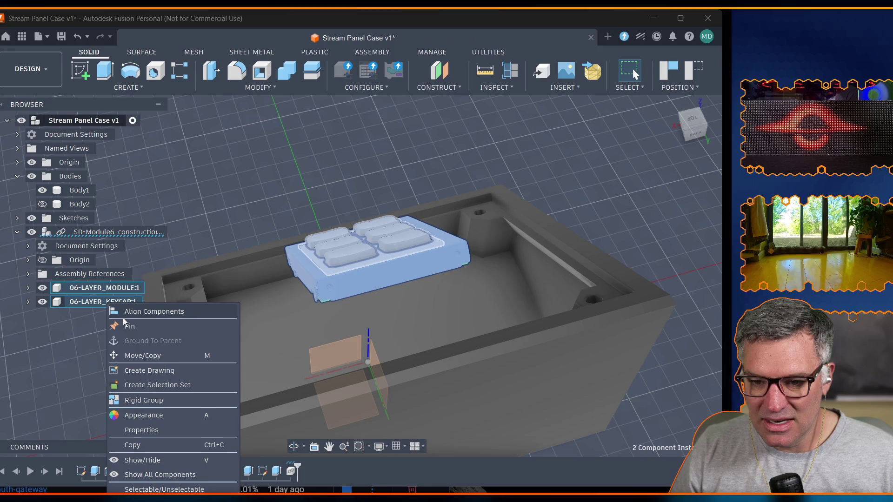
left_click(154, 401)
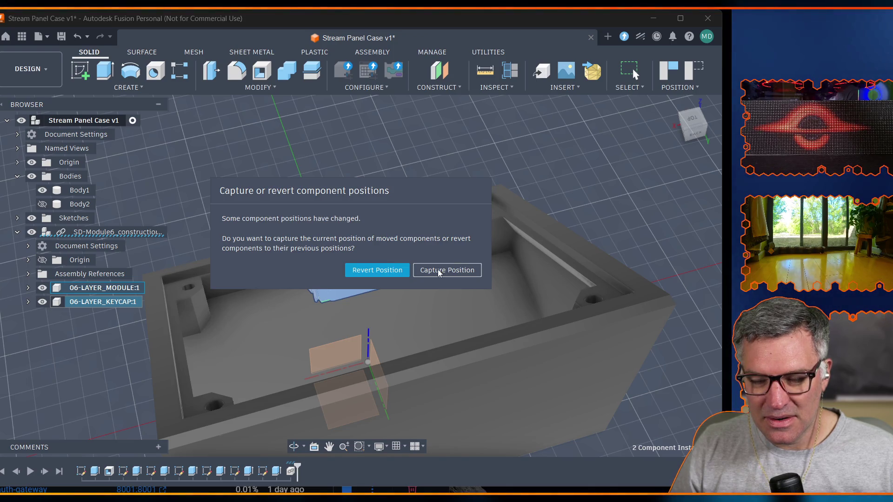
Revert the moved component positions and keep the keycap in the group selection.
left_click(381, 270)
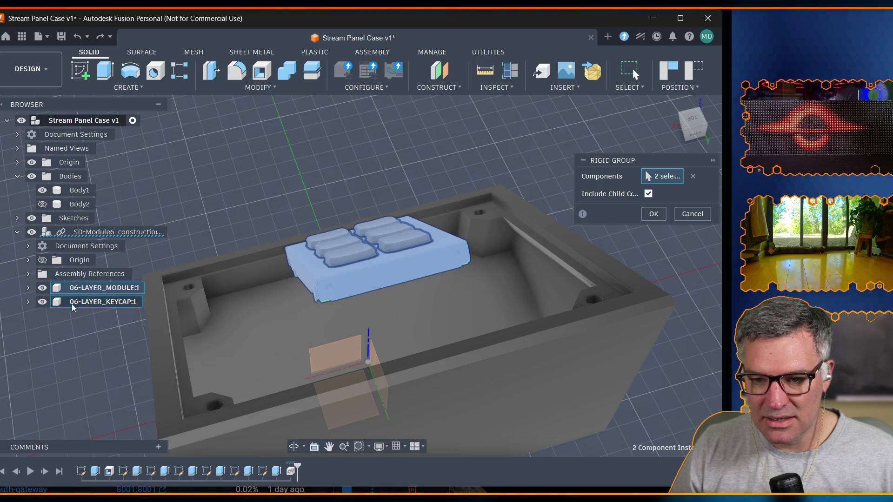
left_click(97, 302)
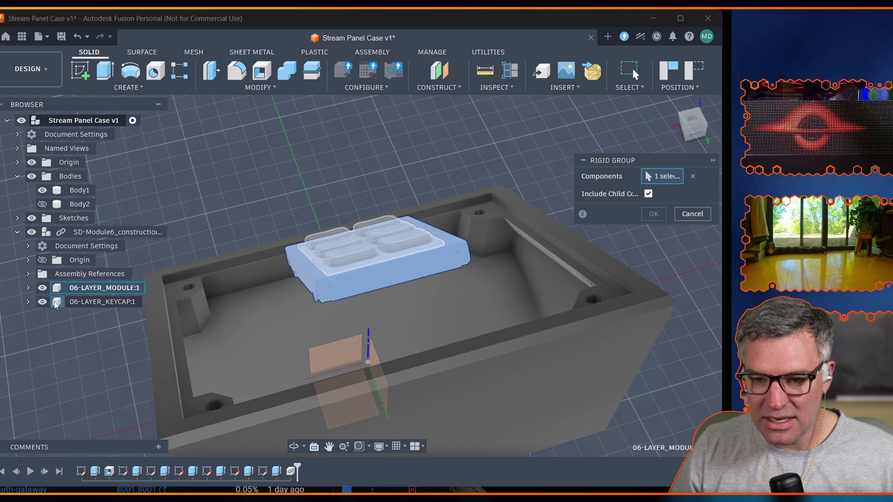
left_click(58, 303)
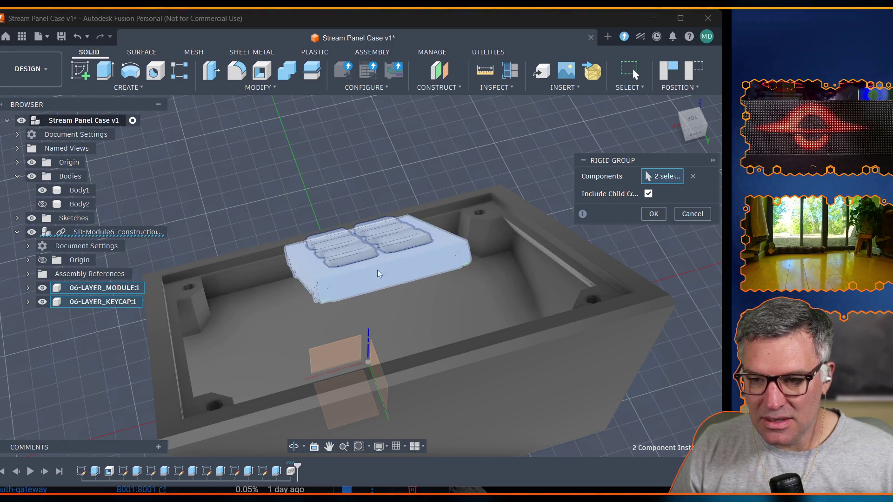
right_click(362, 272)
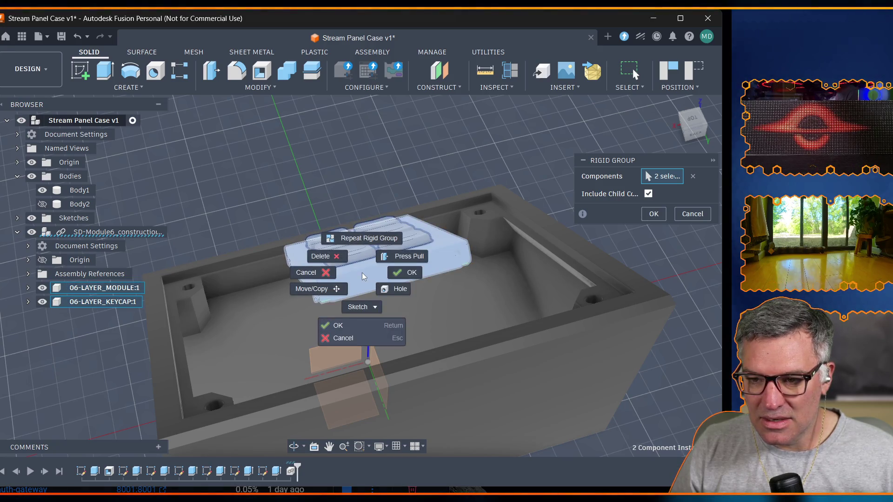
left_click(112, 329)
Add SD-Module6_construction to the group, drop the module component, and create the rigid group.
left_click(88, 233)
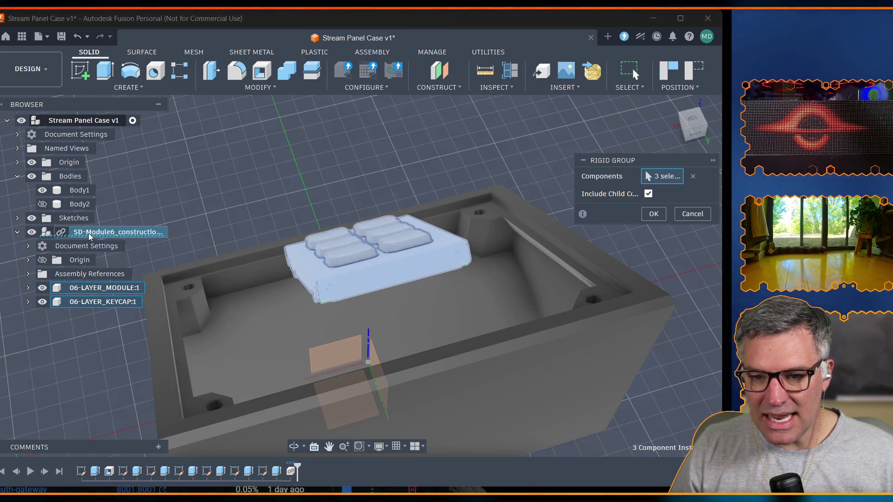
left_click(29, 247)
left_click(28, 246)
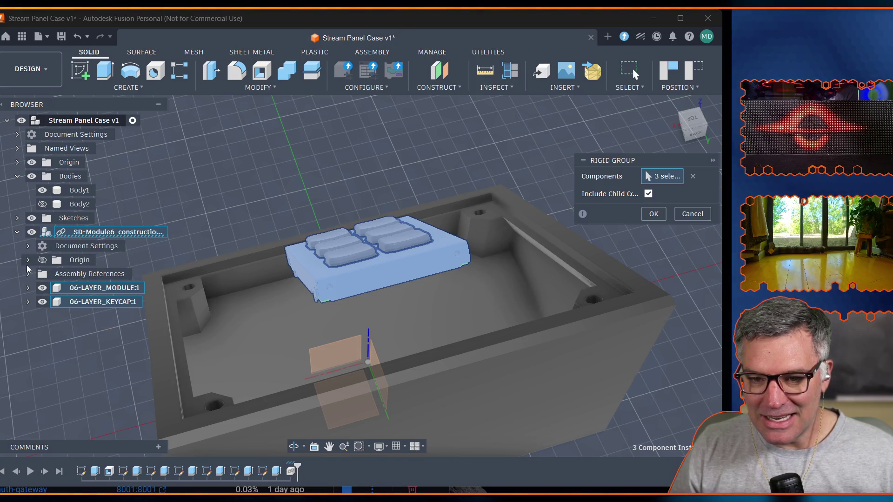
left_click(104, 288)
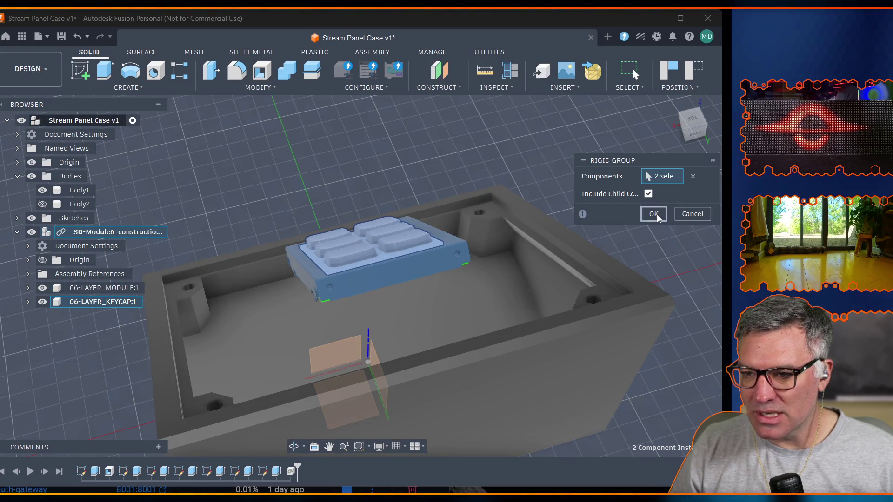
left_click(656, 215)
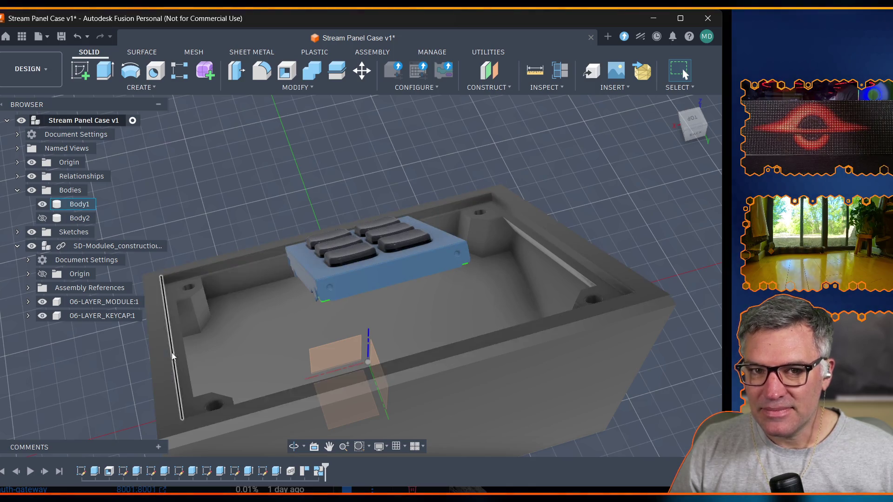
Repeat the alignment of the module top face to the case top face, then undo it with Ctrl+Z.
left_click(295, 88)
left_click(289, 89)
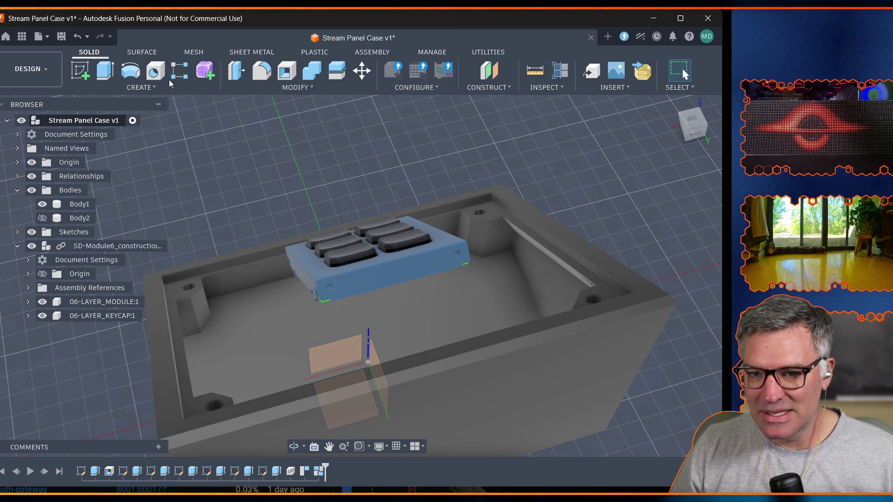
left_click(291, 85)
left_click(251, 252)
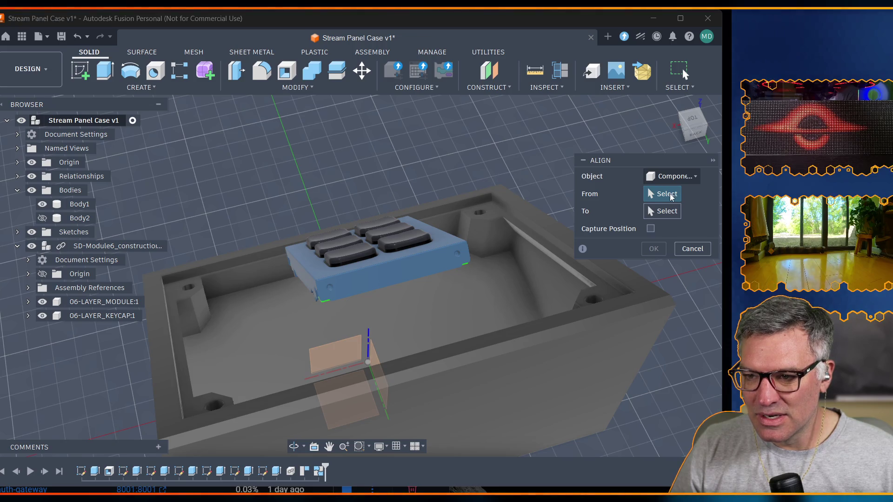
left_click(444, 241)
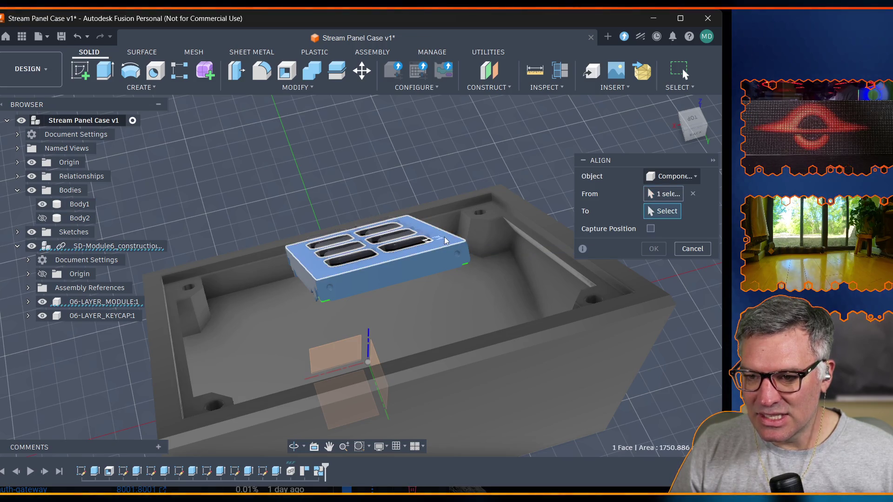
left_click(501, 215)
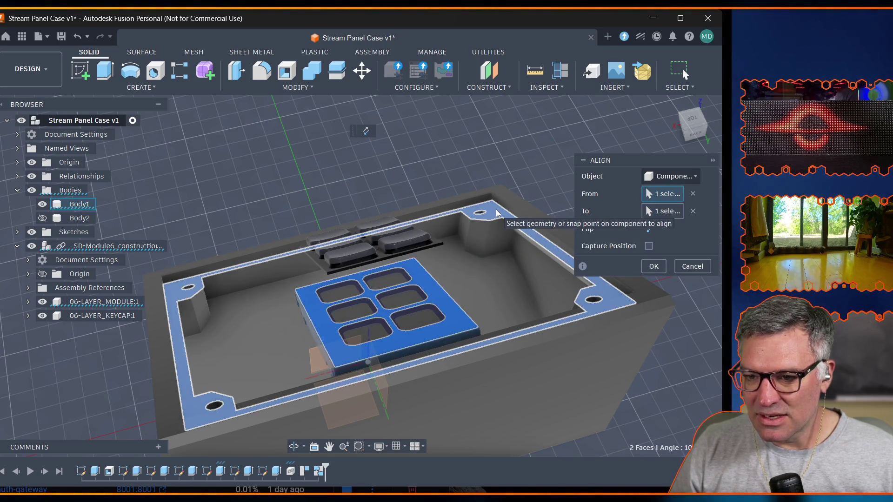
key("Return")
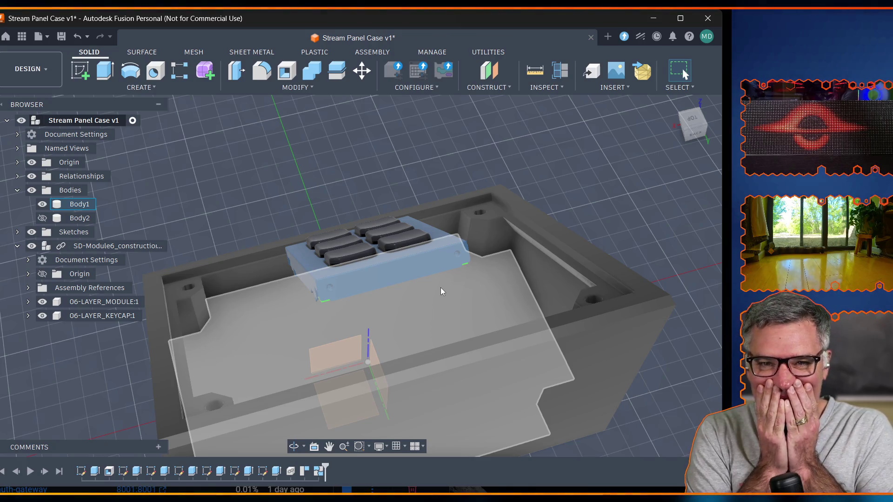
key("ctrl+z")
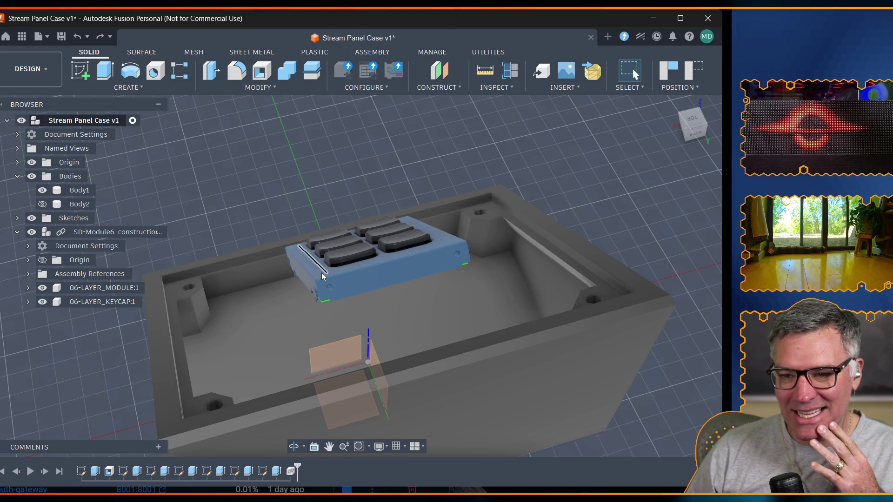
key("v")
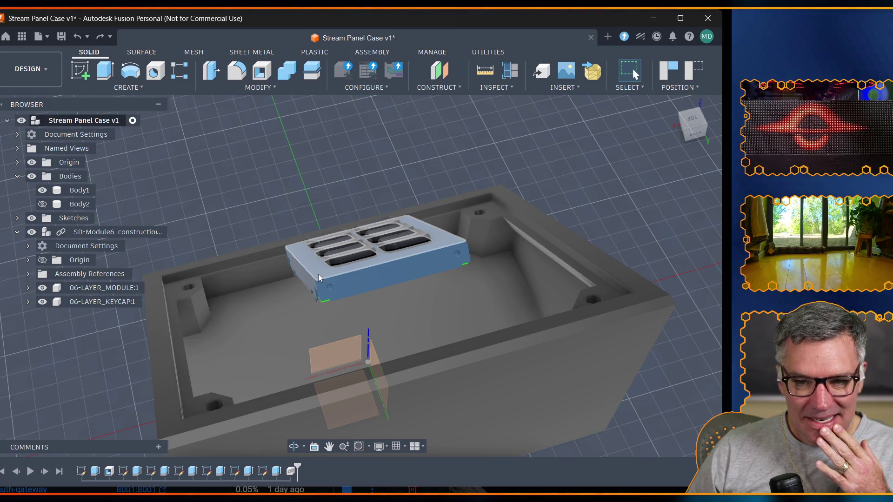
left_click(105, 300)
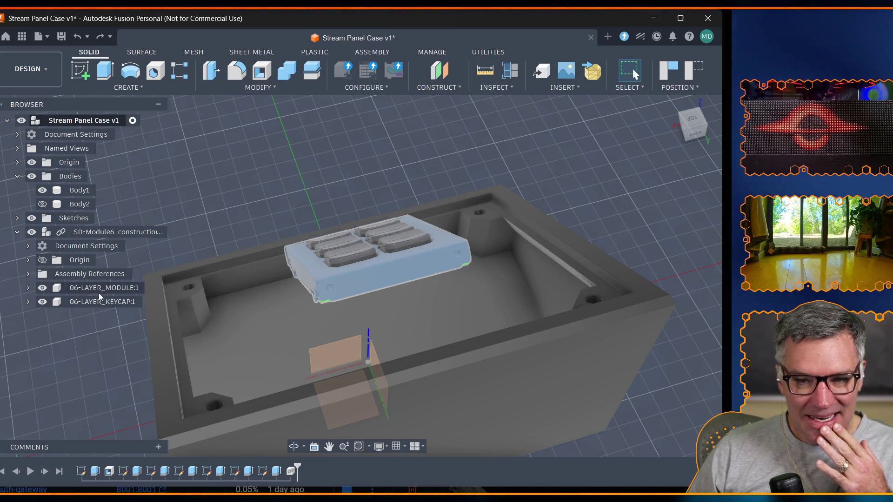
left_click(88, 234)
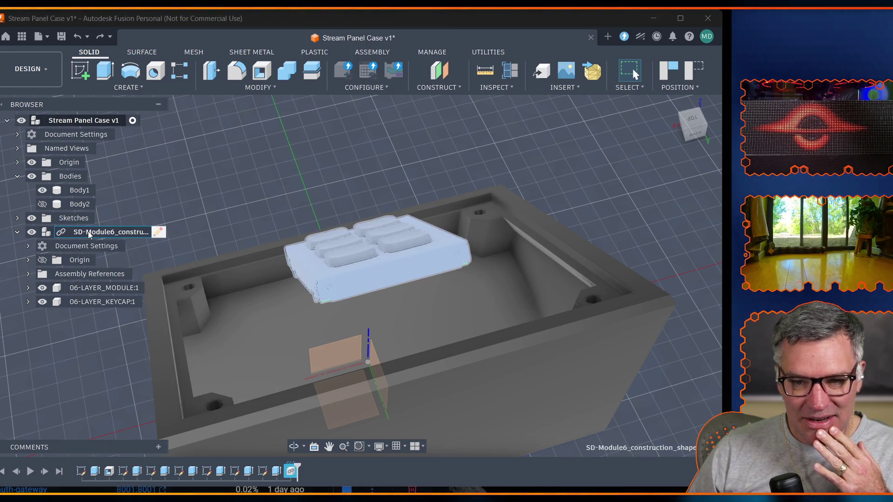
key("Escape")
left_click(61, 234)
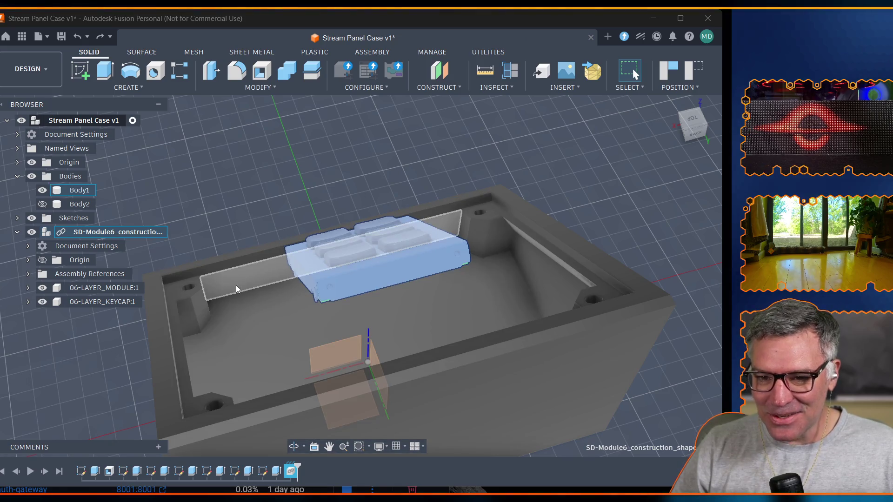
right_click(108, 292)
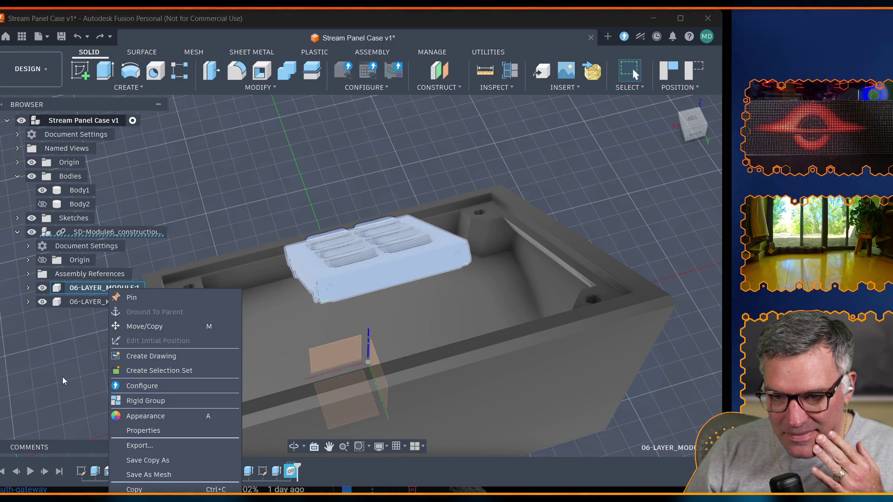
key("Escape")
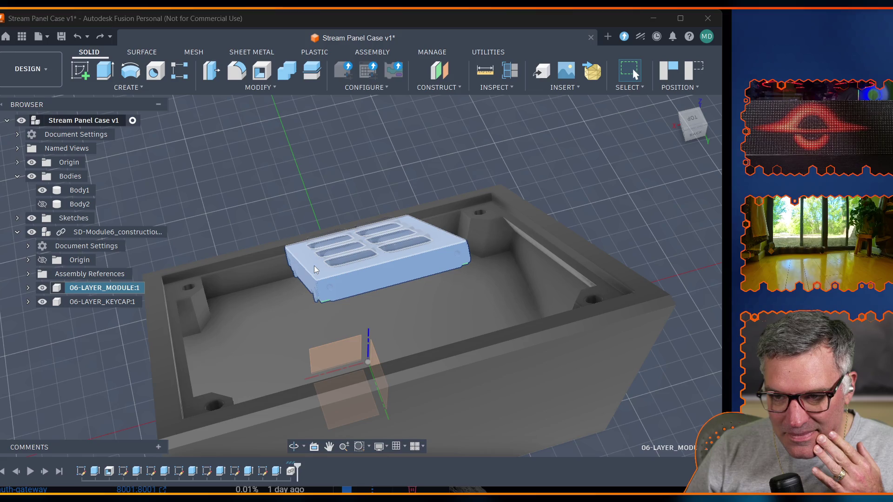
left_click(315, 266)
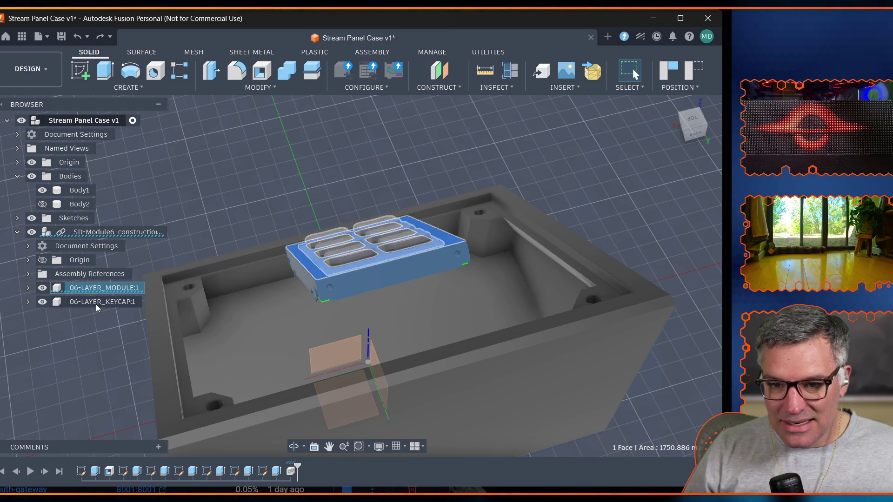
left_click(96, 303, "ctrl")
left_click(106, 233)
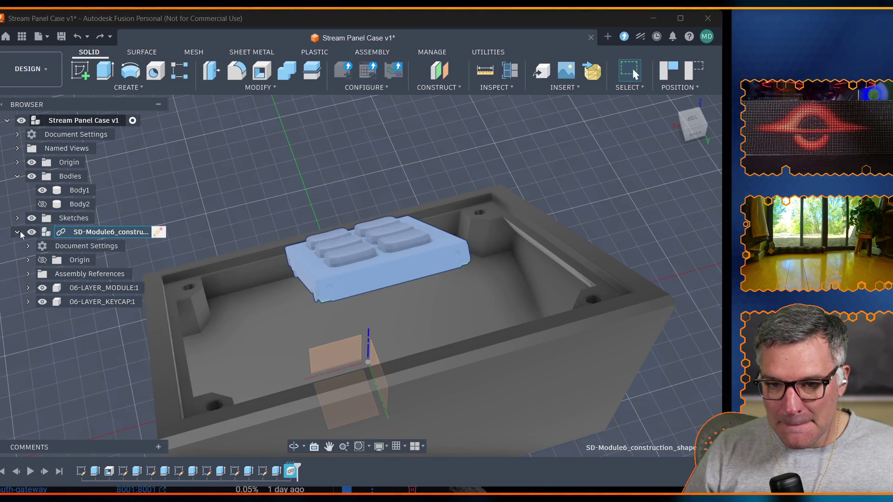
key("Escape")
left_click(48, 235)
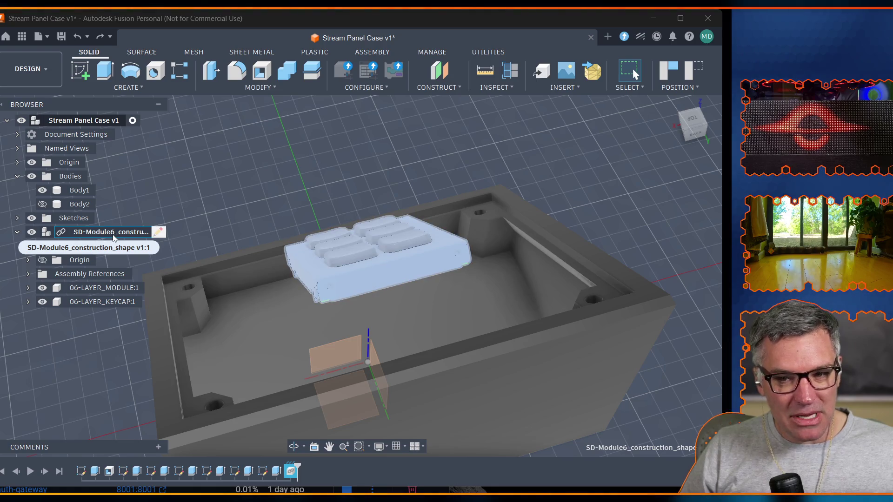
left_click(114, 238)
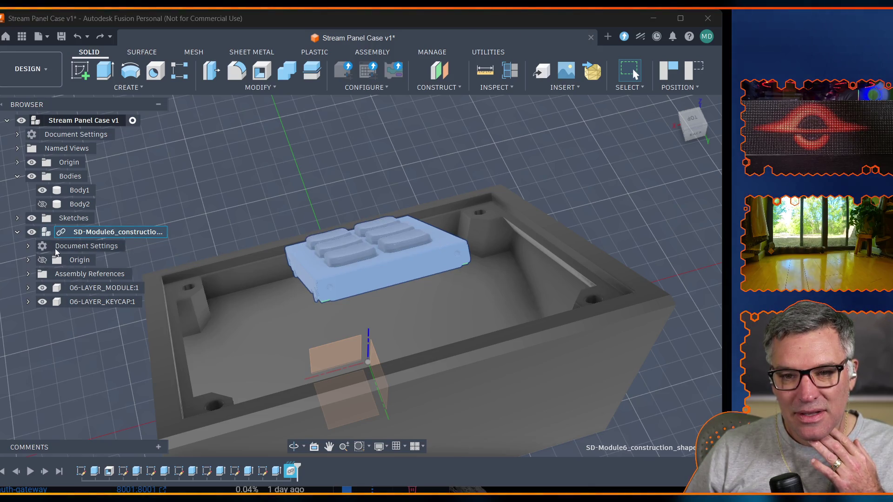
right_click(36, 315)
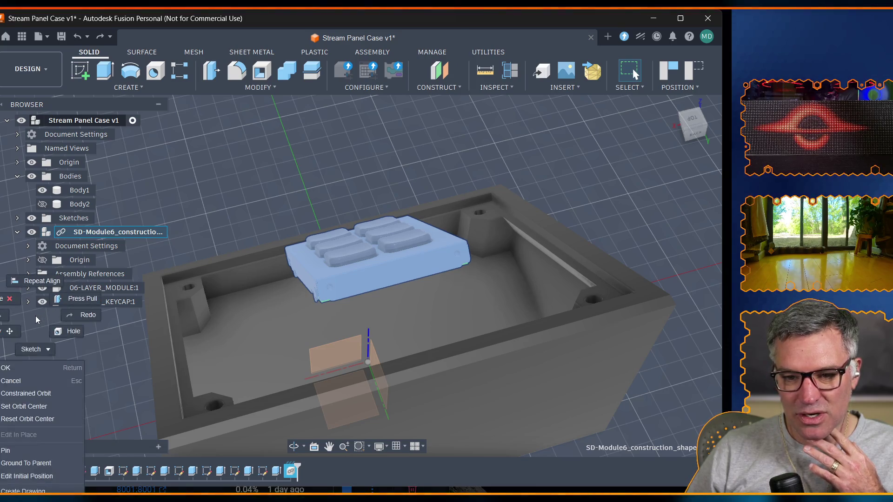
left_click(5, 207)
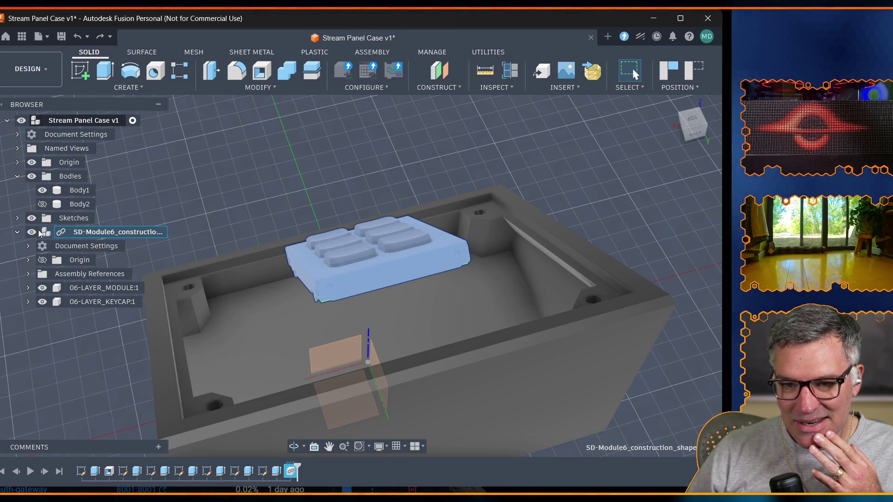
left_click(29, 273)
left_click(28, 275)
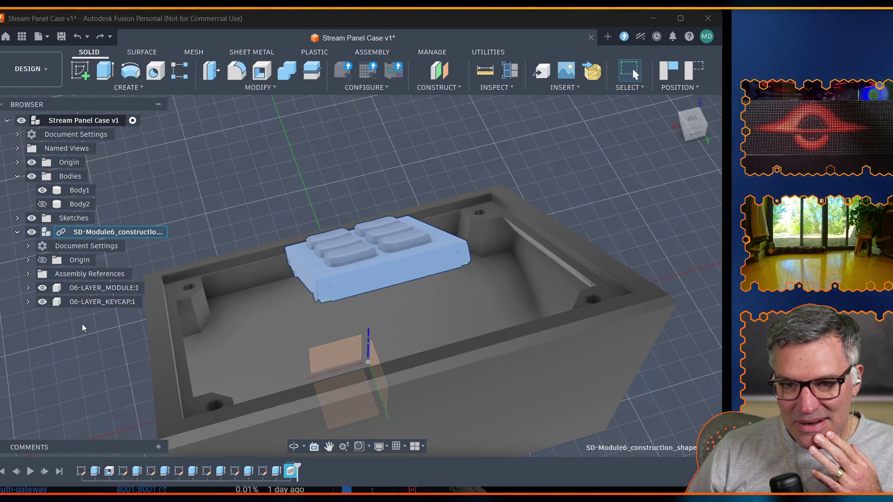
right_click(56, 326)
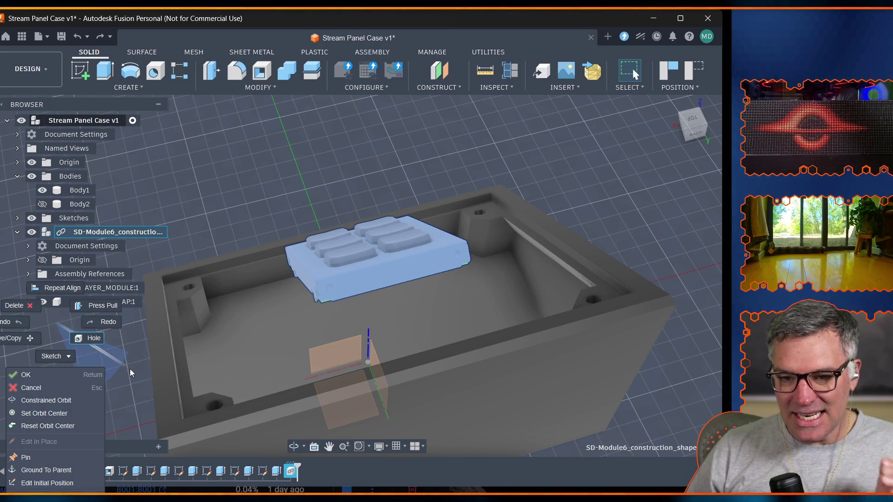
key("Escape")
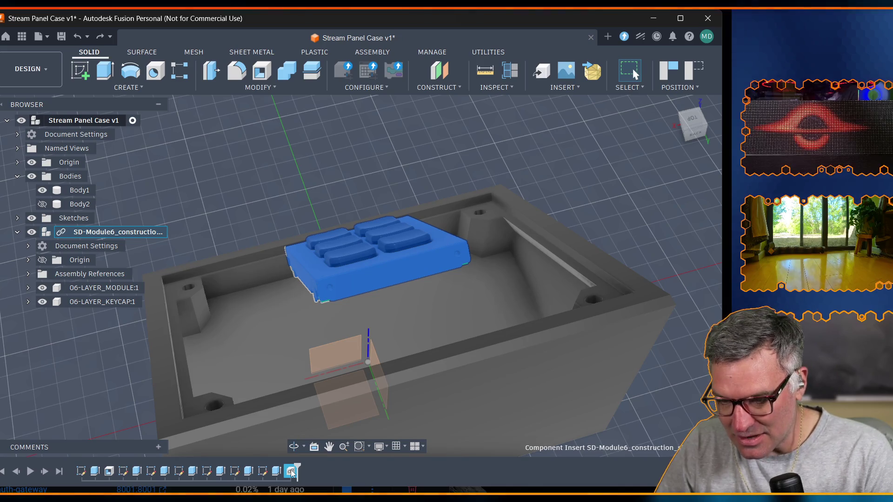
Roll the timeline back before the SD-Module6 component insert, removing the keypad from the design.
left_click_drag(293, 472, 283, 472)
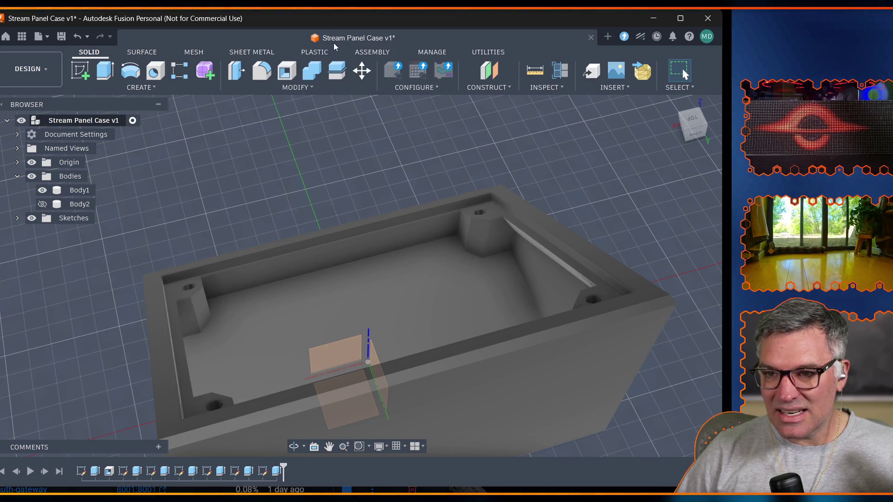
left_click(373, 53)
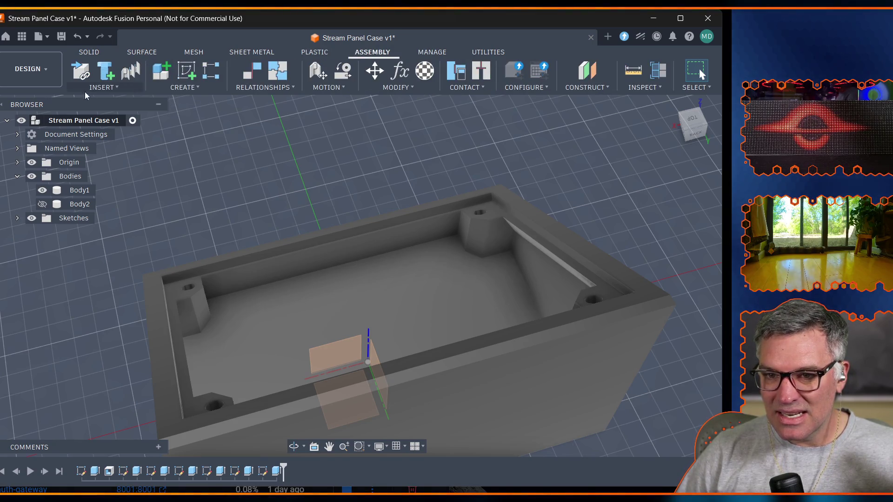
Insert the SD-Module6_construction_shape component from the project into the enclosure.
left_click(107, 89)
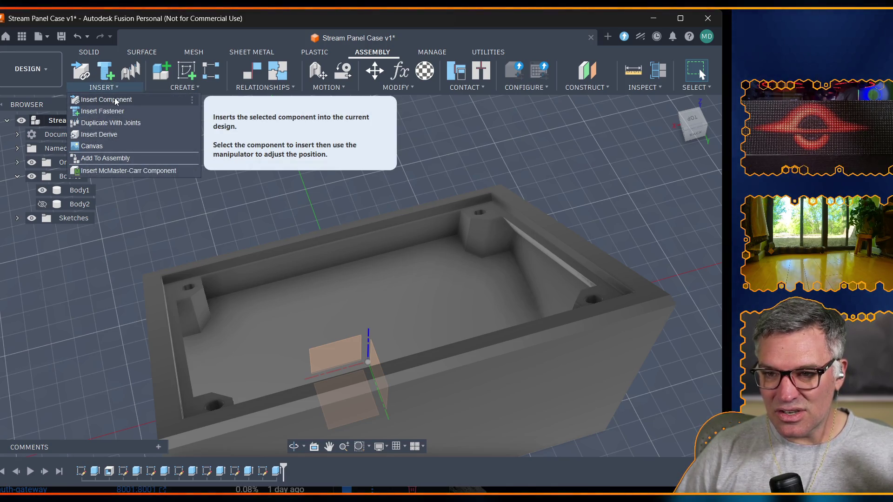
left_click(116, 100)
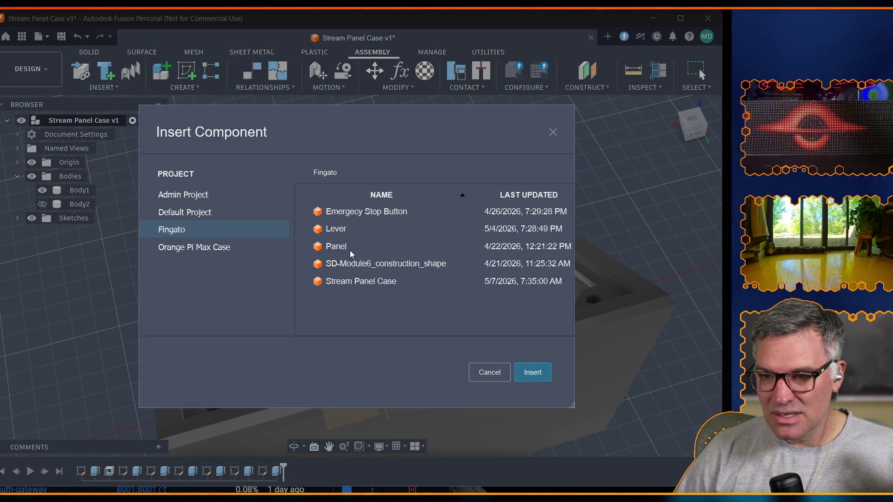
left_click(364, 267)
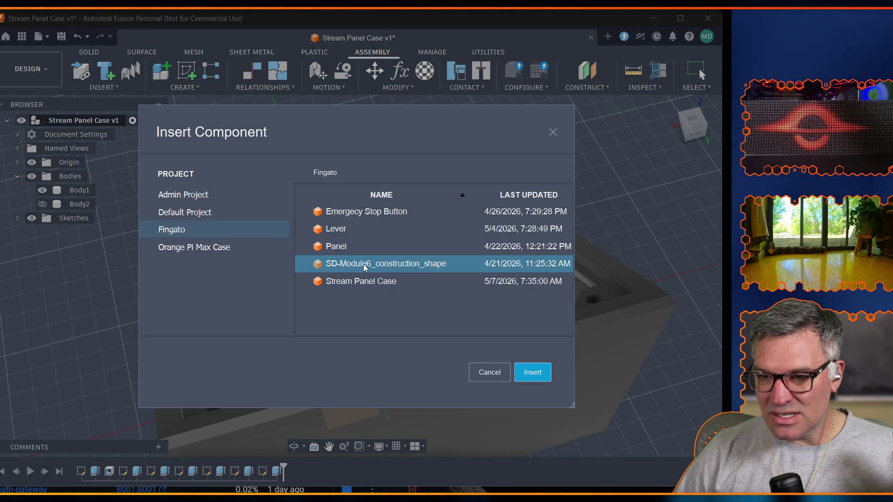
left_click(532, 373)
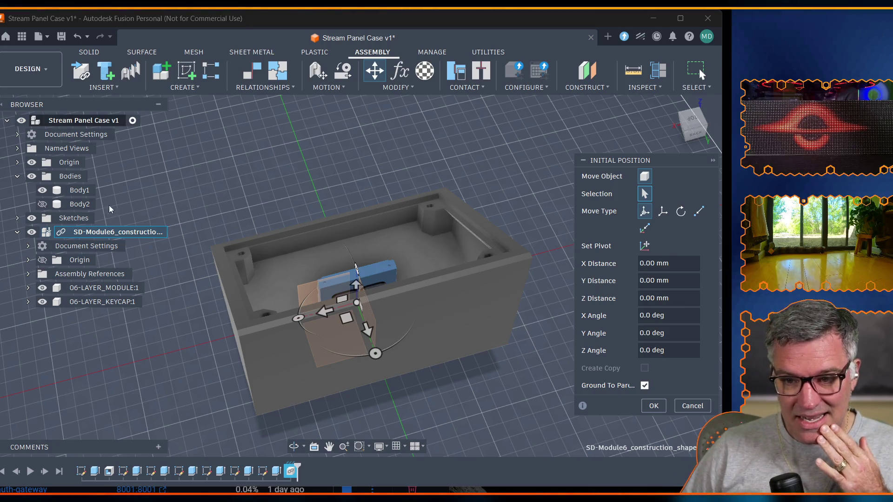
Lift the module along Z, rotate it about X and Y to lie flat keycaps-up, and commit the position.
left_click_drag(356, 282, 364, 192)
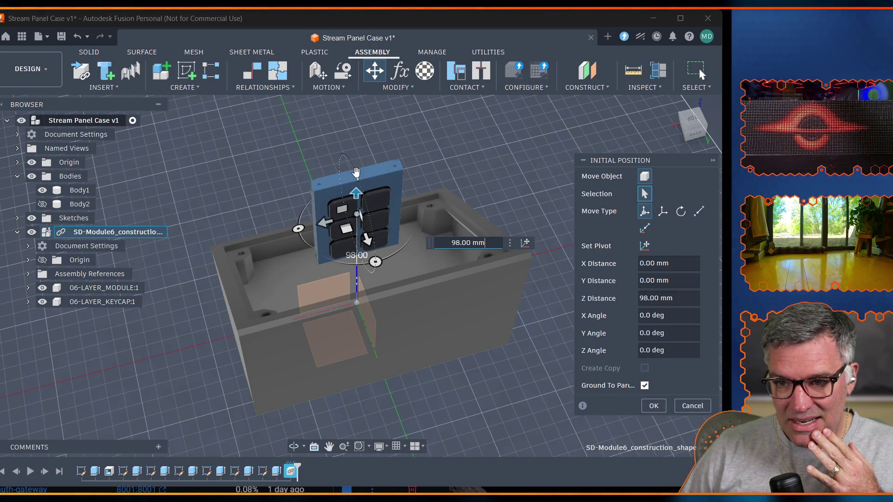
left_click_drag(356, 172, 260, 168)
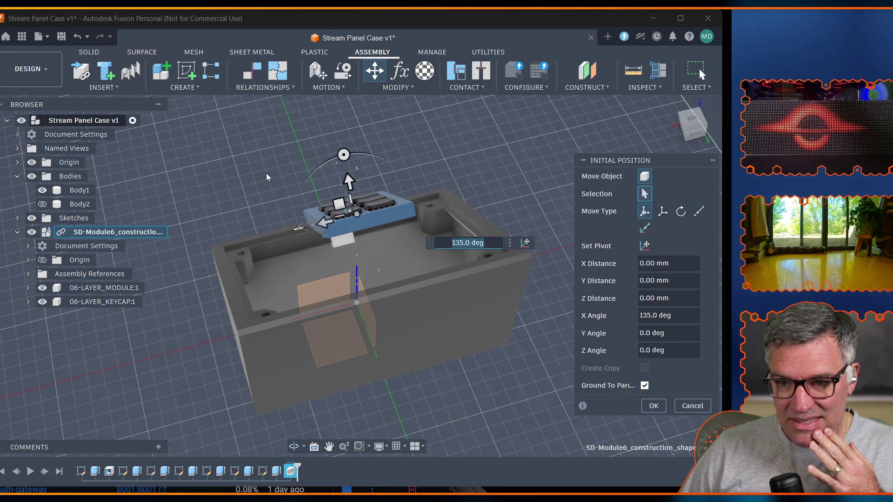
left_click_drag(300, 234, 352, 235)
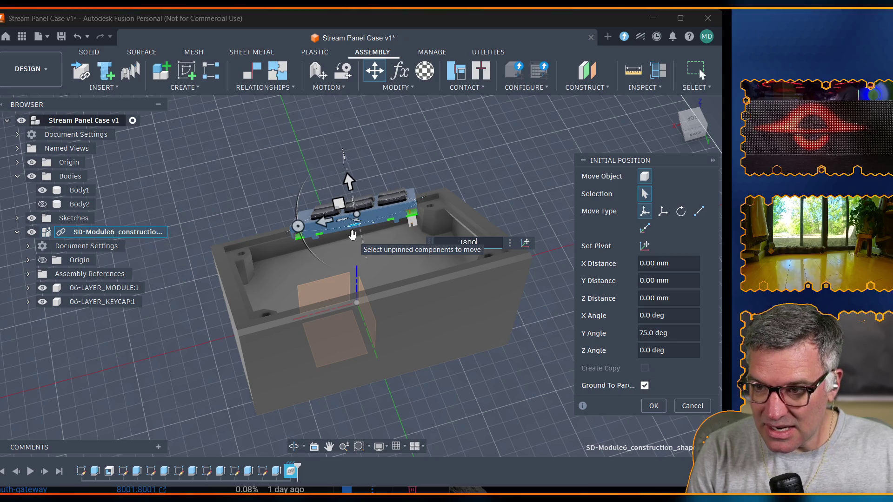
type("1800")
key("Return")
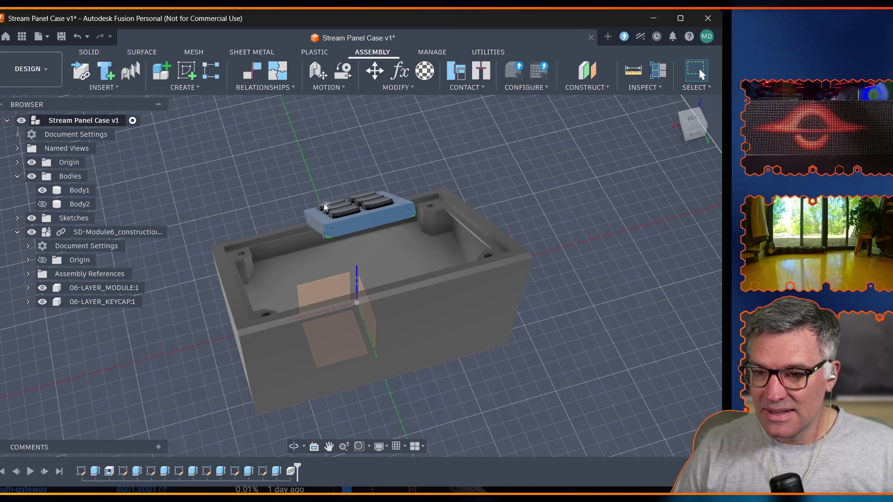
Select the placed SD-Module6 component and browse the toolbar tabs back to the Assembly modify commands.
left_click(98, 234)
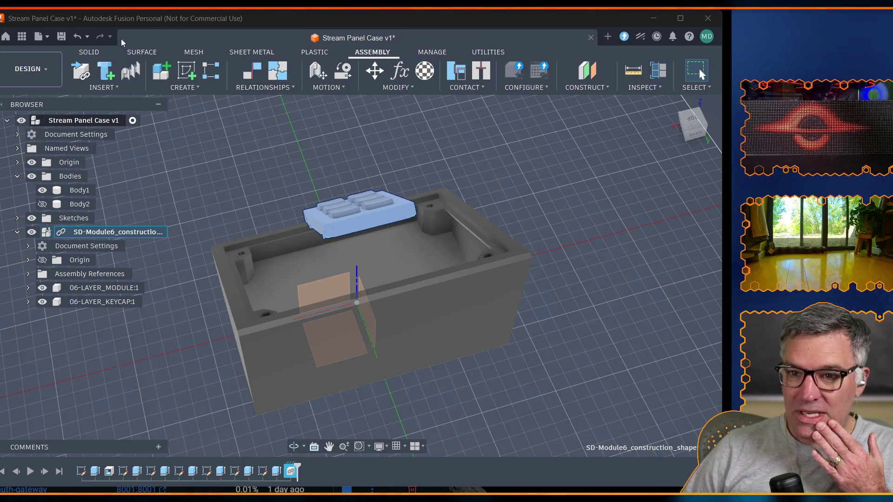
left_click(90, 52)
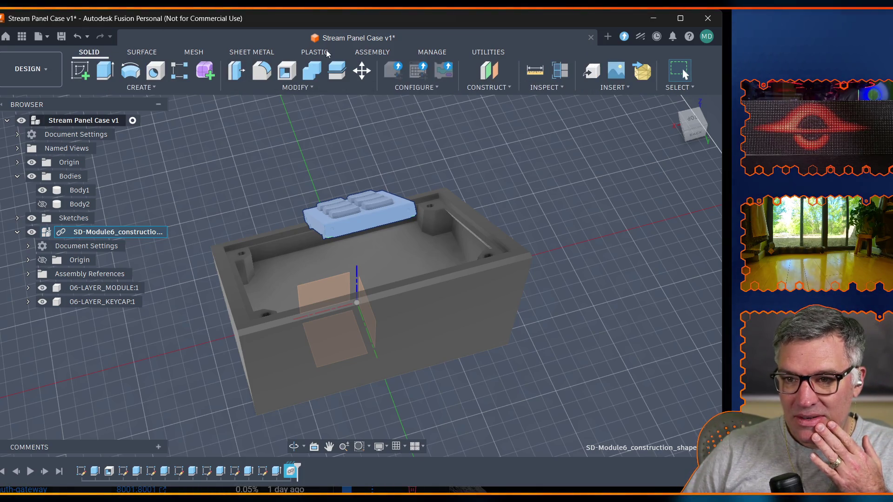
left_click(362, 54)
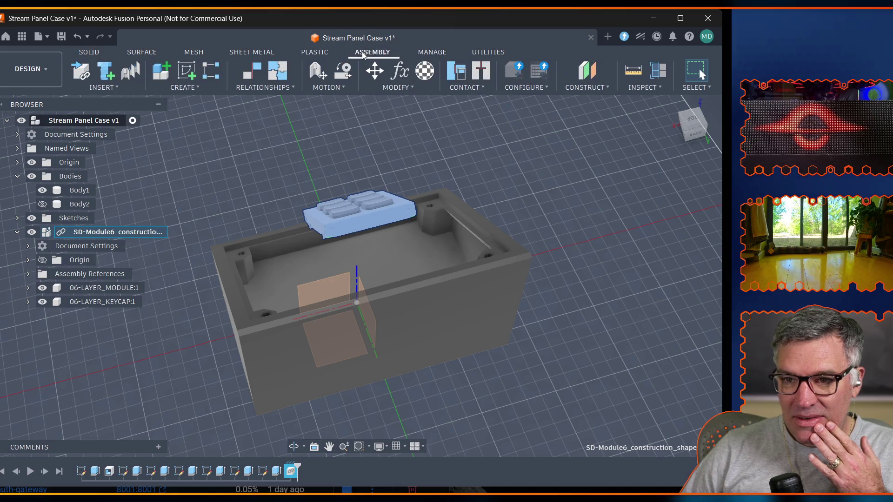
left_click(432, 52)
left_click(487, 51)
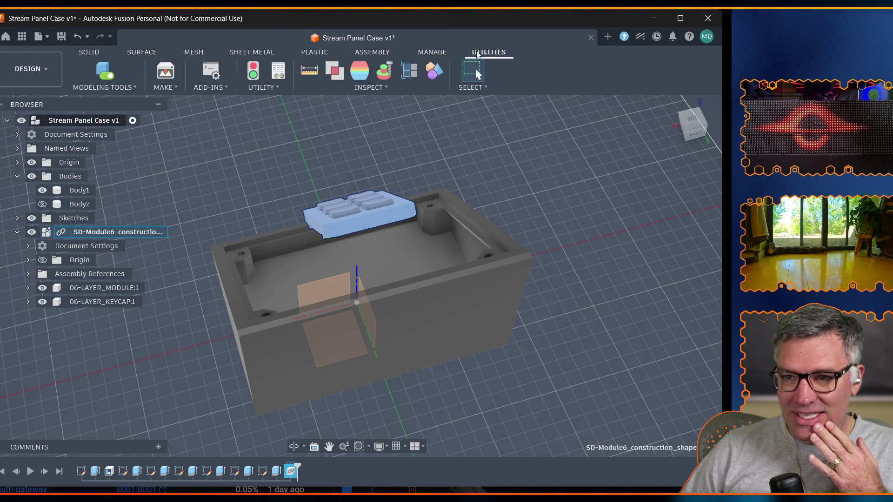
left_click(377, 53)
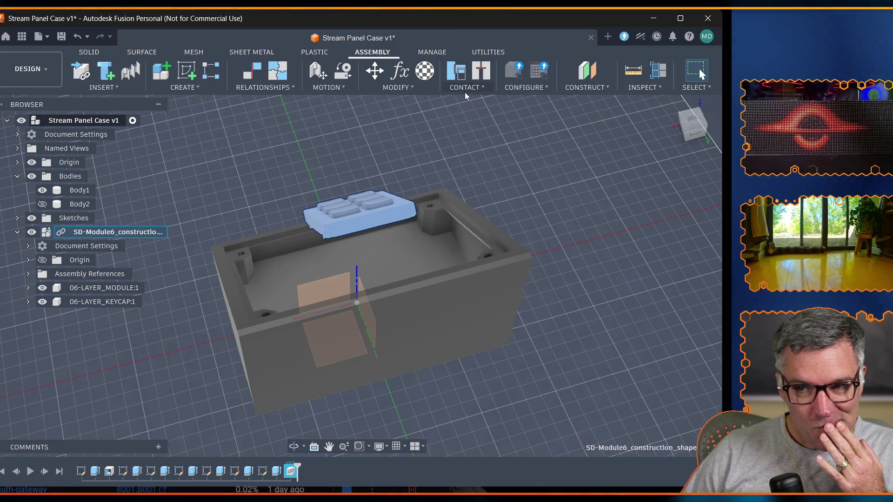
left_click(406, 88)
left_click(405, 87)
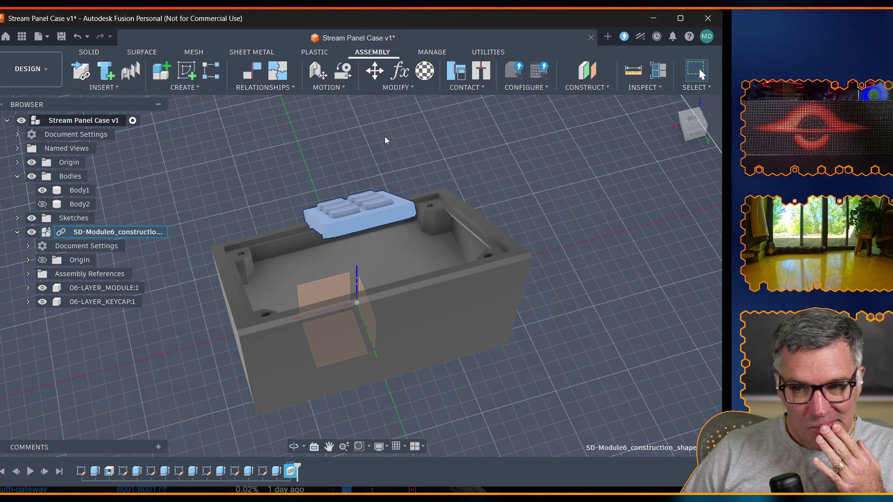
left_click(407, 88)
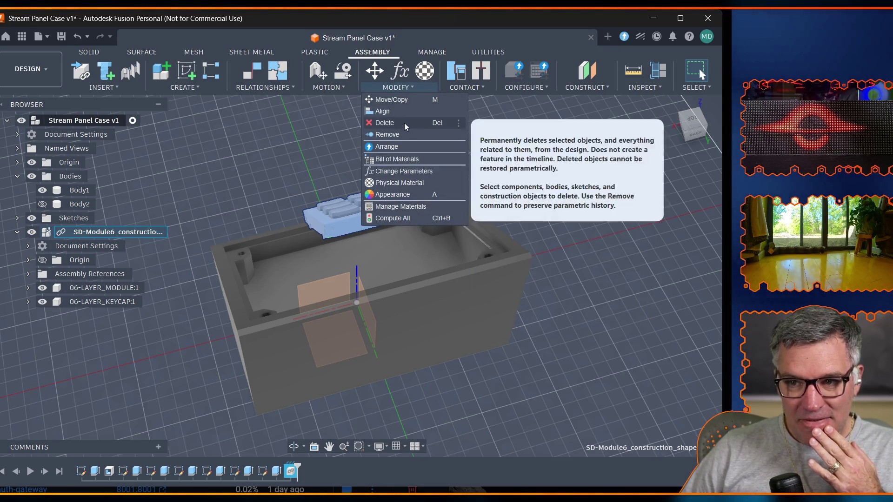
Start Align with the module face as source, picking then clearing the case rim as target.
left_click(395, 112)
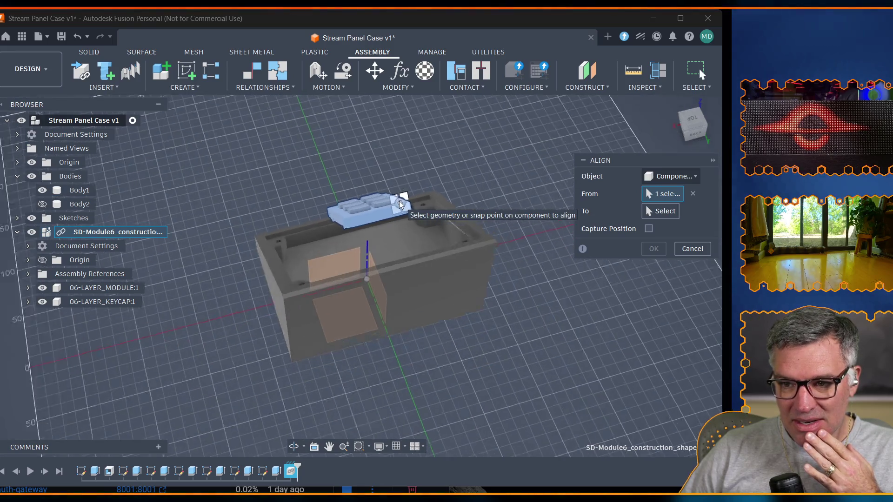
scroll(401, 203, "up", 5)
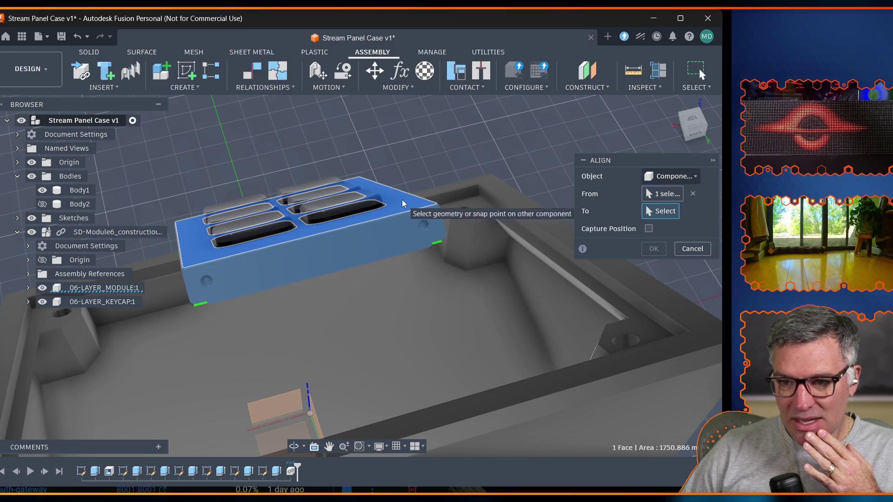
left_click(662, 211)
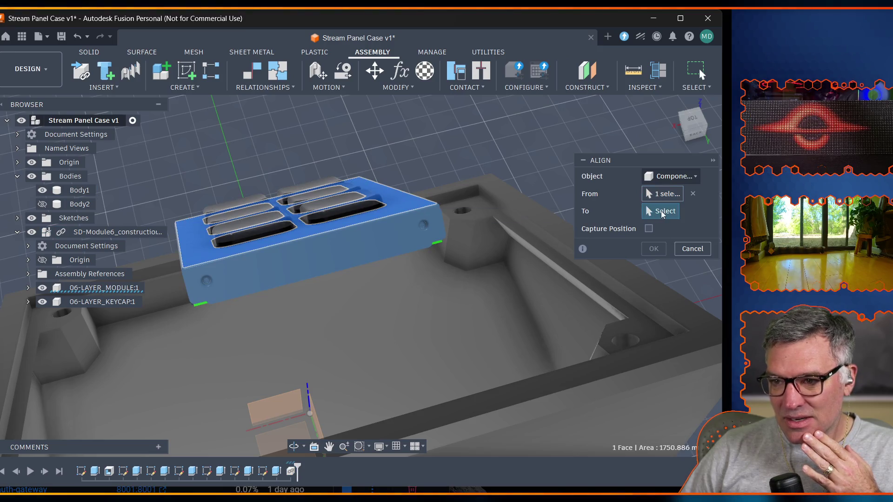
left_click(481, 211)
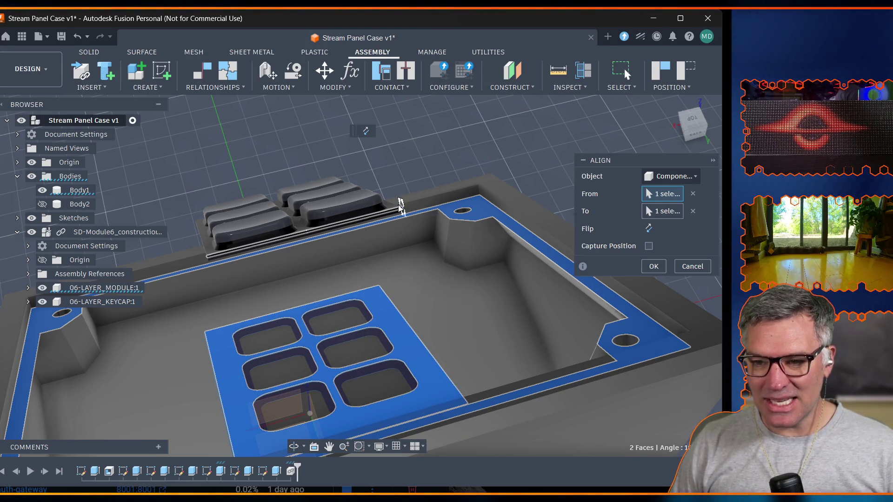
left_click(92, 305)
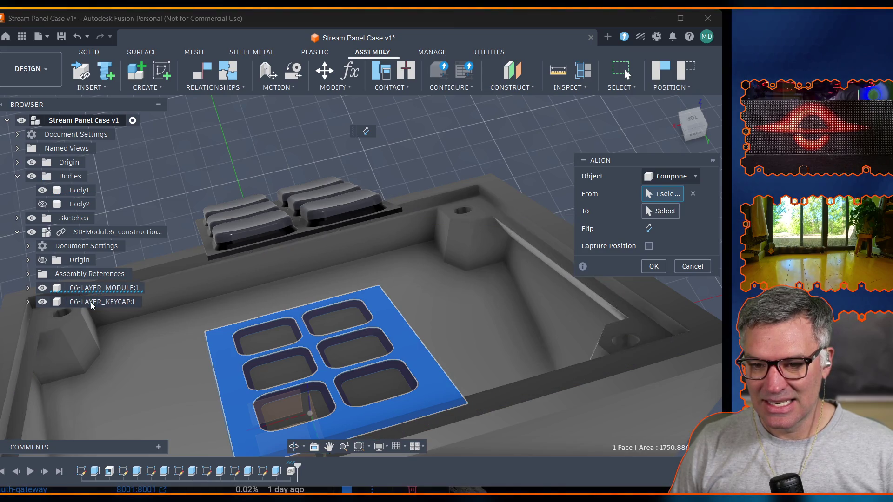
Hide the 06-LAYER_KEYCAP:1 component with its eye icon.
left_click(28, 303)
left_click(42, 302)
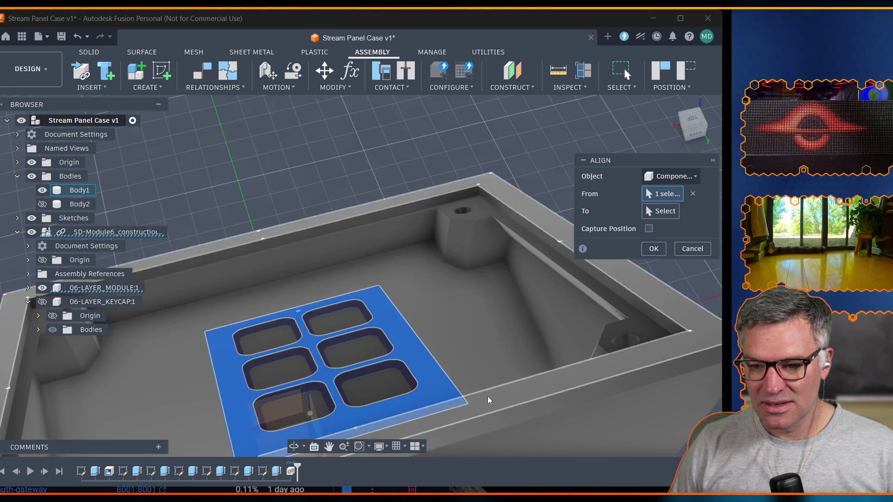
left_click(297, 447)
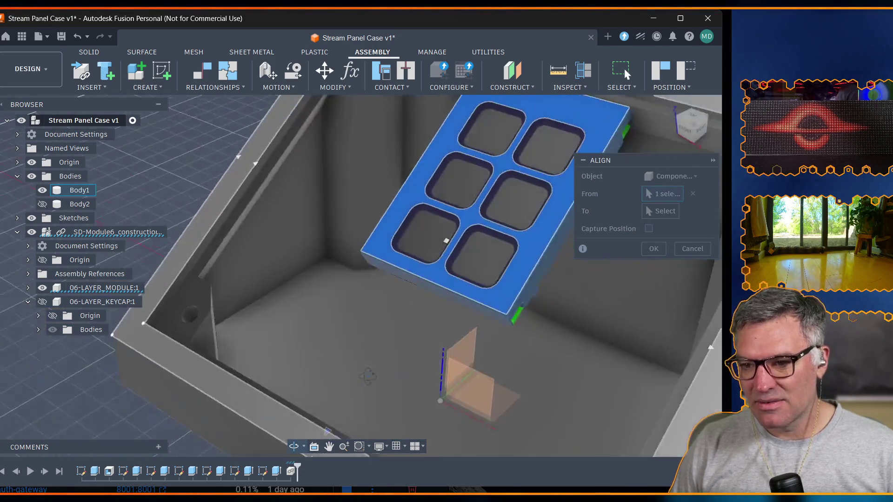
Orbit into the case, collapse the keycap node and close Align with the module unmoved.
mouse_move(334, 405)
left_mouse_down()
mouse_move(399, 368)
mouse_move(377, 314)
mouse_move(407, 241)
left_mouse_up()
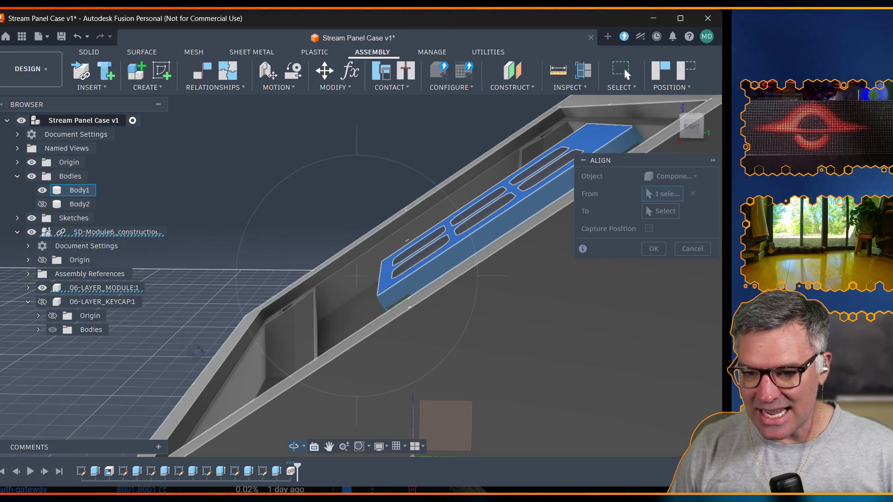
middle_click_drag(406, 240, 253, 423, "shift")
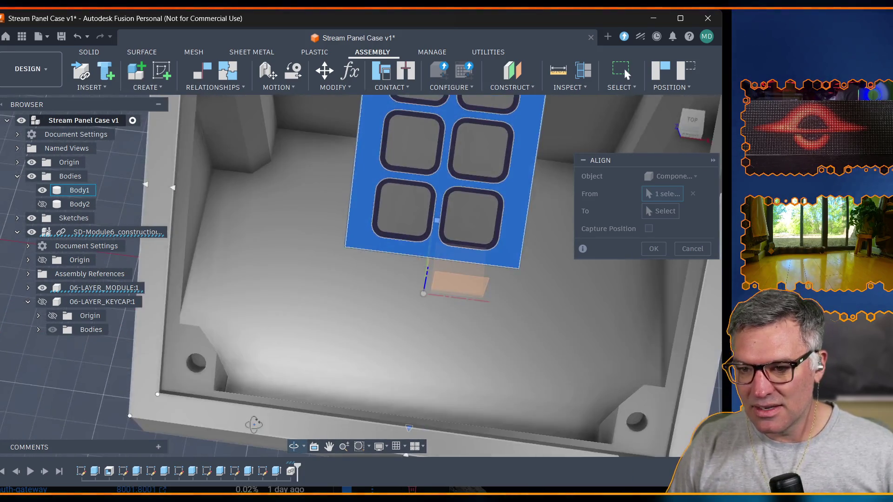
middle_click_drag(253, 423, 383, 218, "shift")
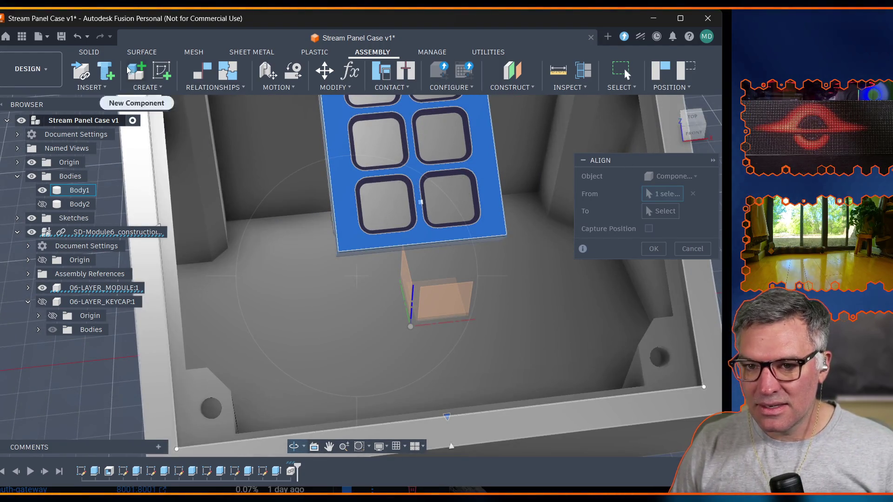
left_click(95, 52)
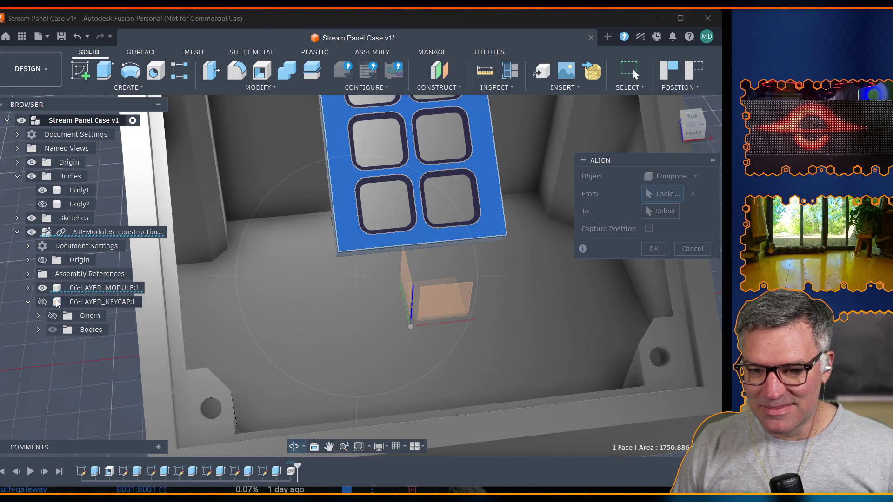
left_click(28, 302)
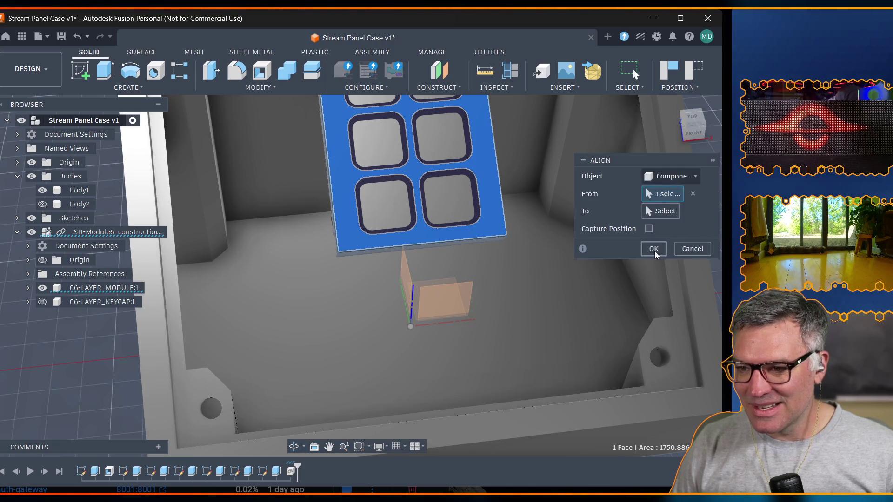
left_click(692, 249)
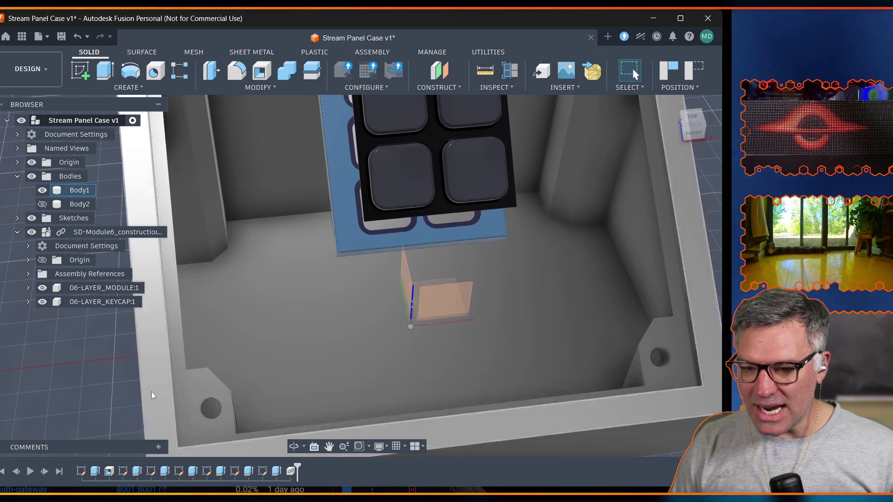
Hide the keycaps again, orbit to a top-front view and select the SD-Module6 component.
left_click(296, 449)
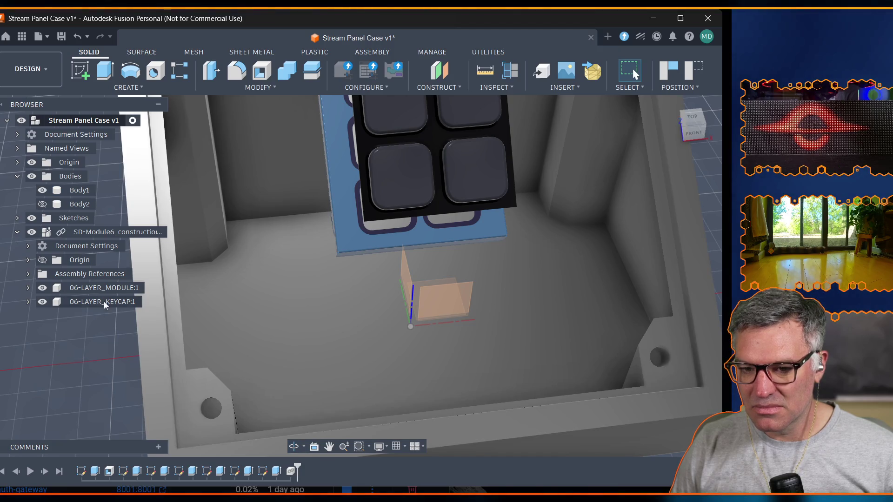
left_click(42, 302)
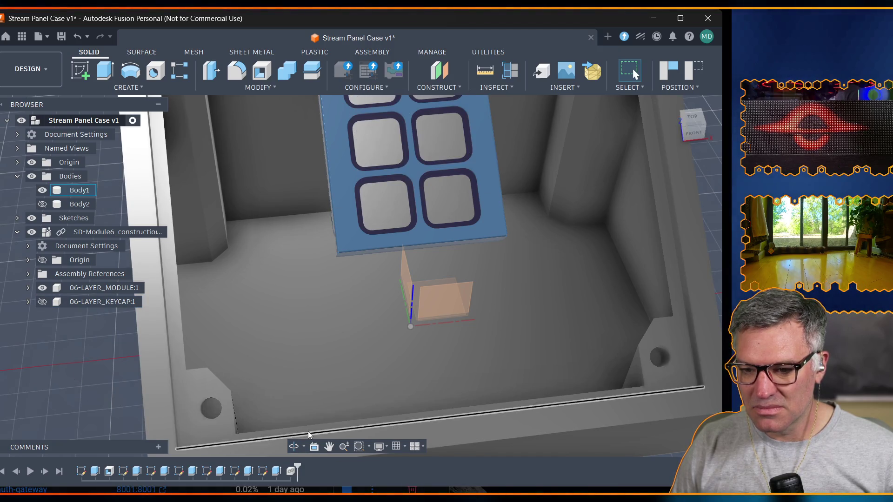
left_click(293, 446)
left_click_drag(300, 419, 419, 209)
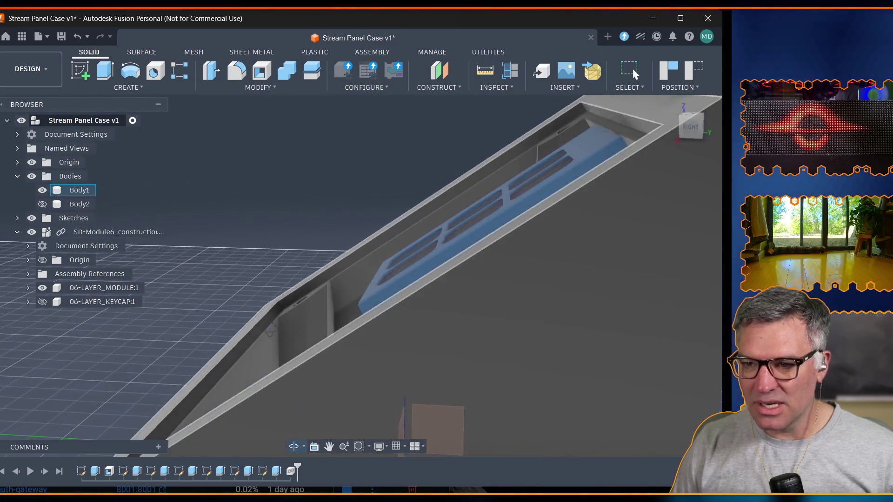
mouse_move(406, 404)
left_mouse_down()
mouse_move(327, 345)
mouse_move(369, 362)
left_mouse_up()
middle_click_drag(370, 363, 369, 242, "shift")
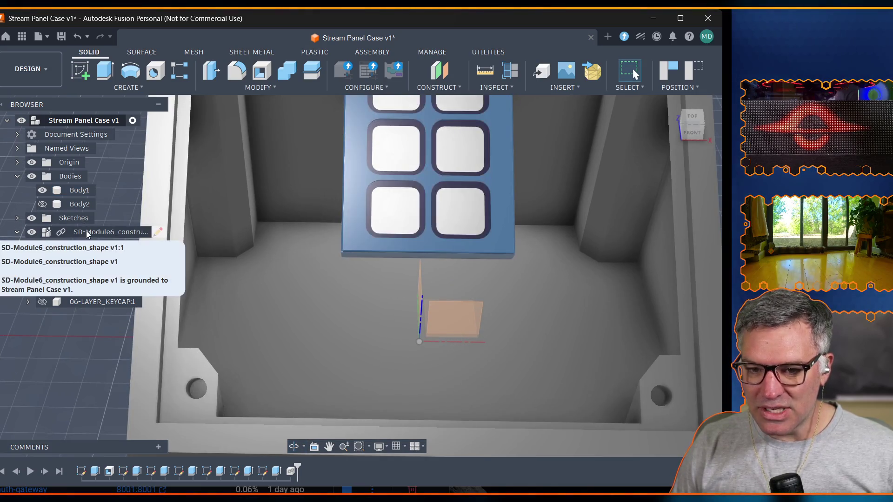
left_click(88, 230)
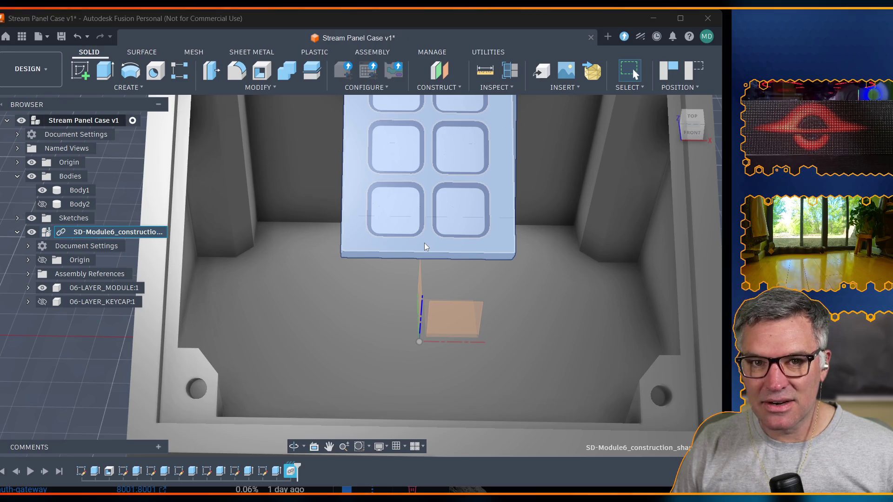
After the blocked move is cancelled, unground SD-Module6 from its parent so it can move.
key("m")
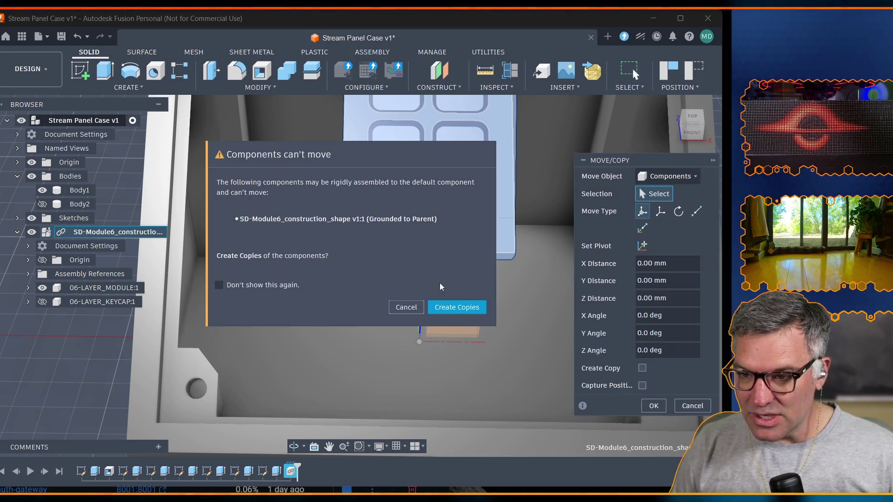
left_click(408, 306)
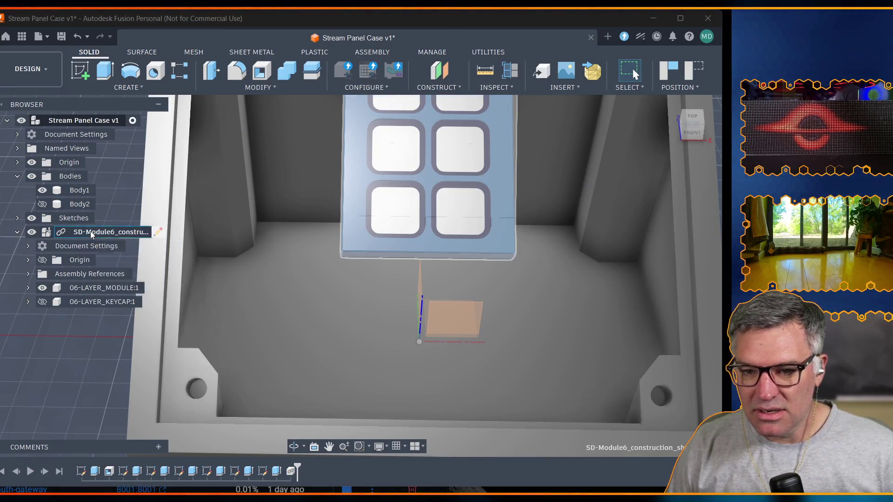
right_click(93, 232)
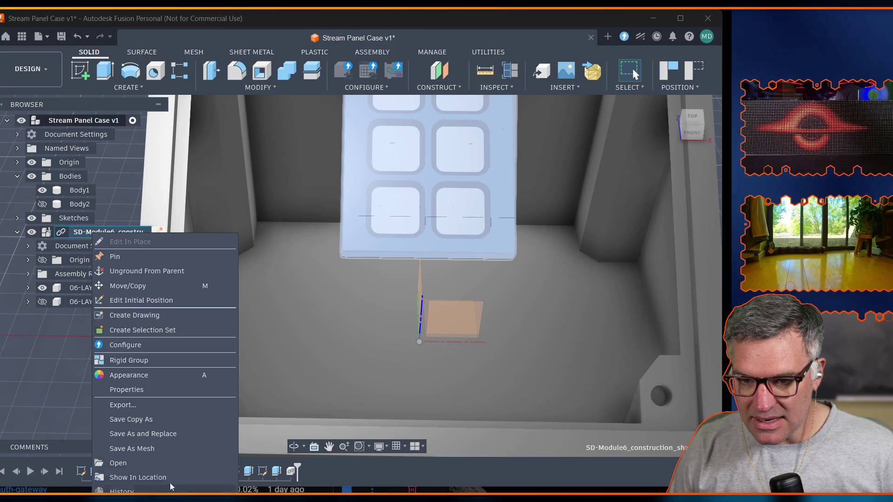
left_click(145, 273)
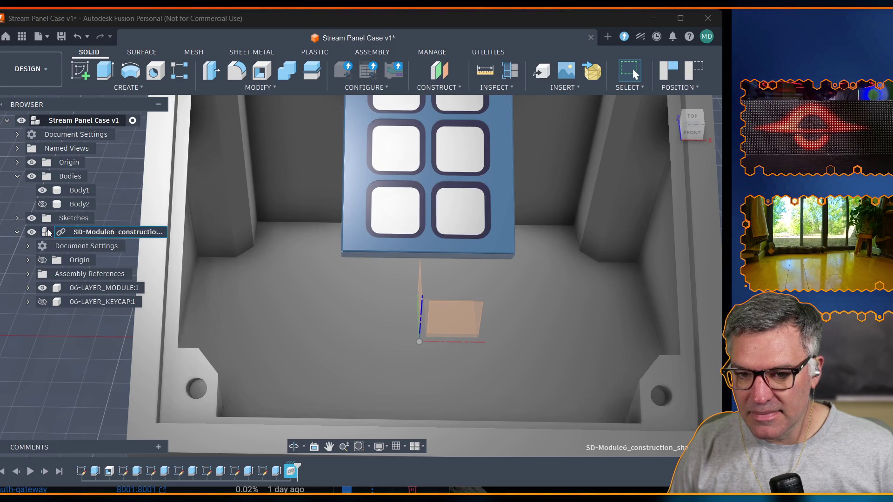
Move the keypad module 28 mm down in Z into the case pocket and commit it.
left_click(417, 242)
key("m")
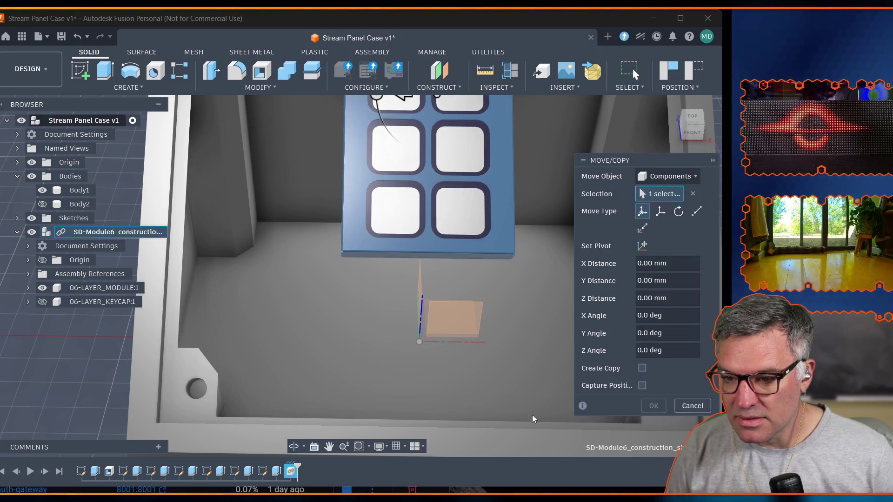
middle_click_drag(340, 437, 375, 196, "shift")
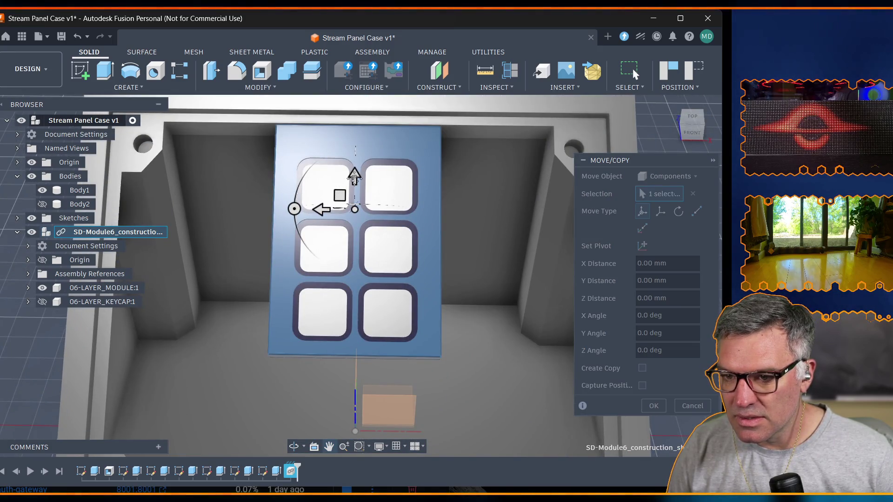
mouse_move(354, 176)
left_mouse_down()
mouse_move(360, 296)
mouse_move(356, 283)
left_mouse_up()
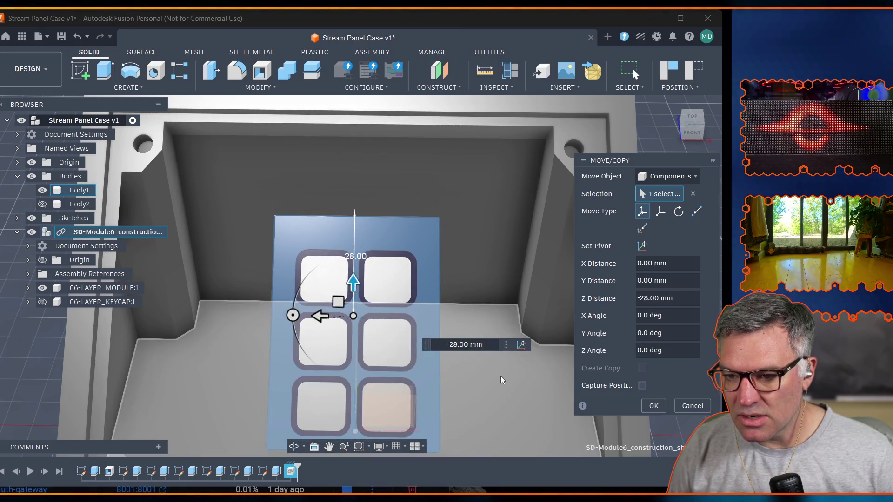
key("Return")
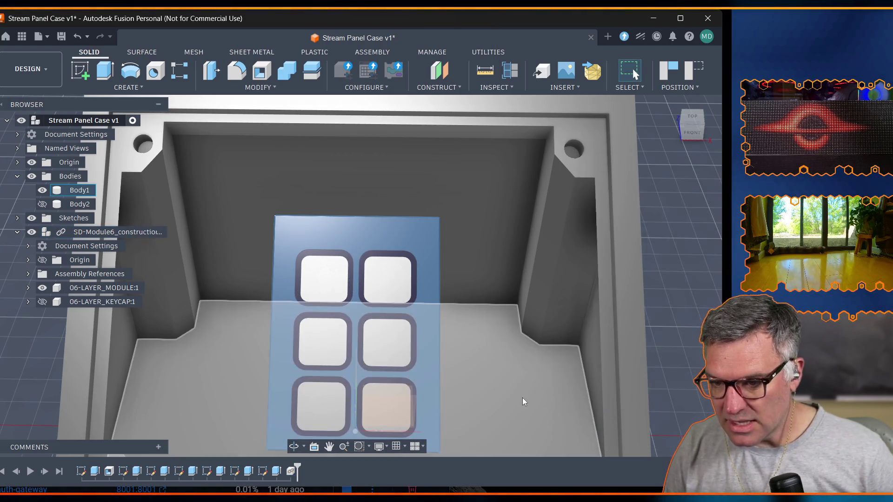
key("Escape")
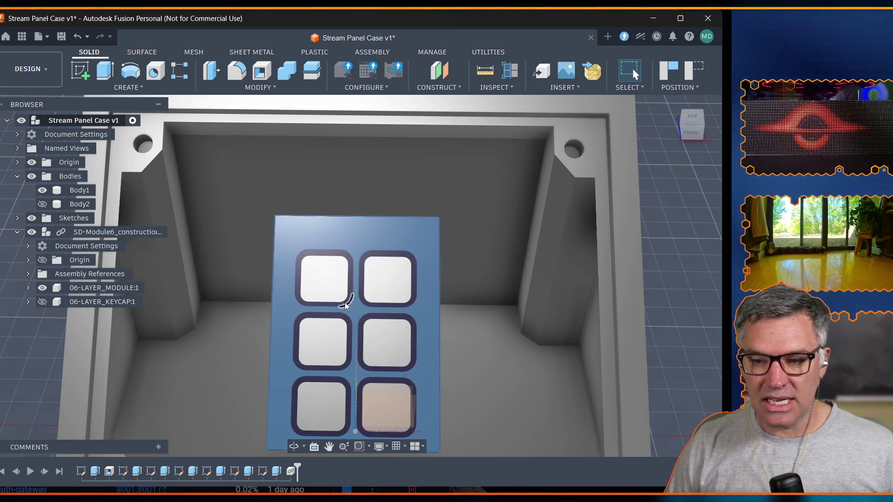
left_click(291, 293)
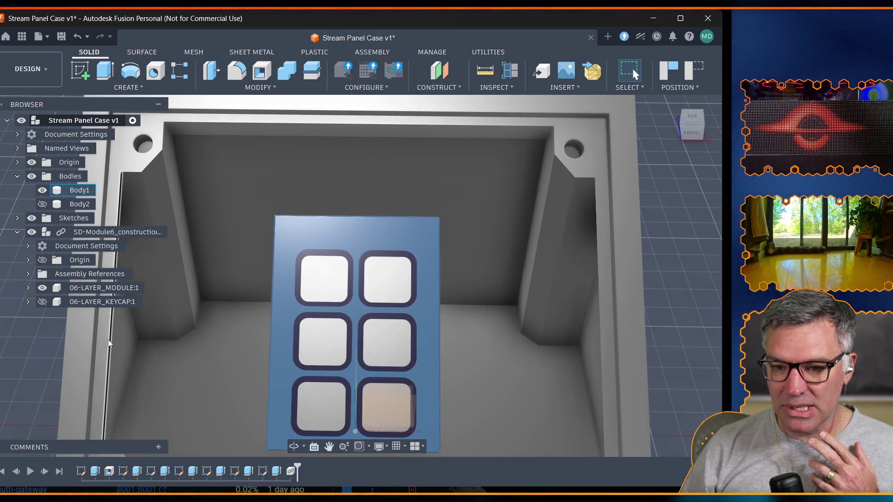
key("Escape")
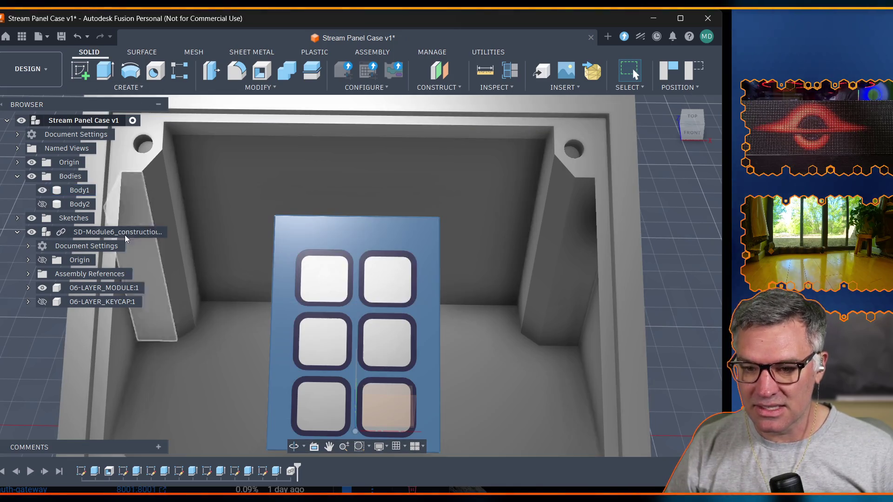
left_click(16, 233)
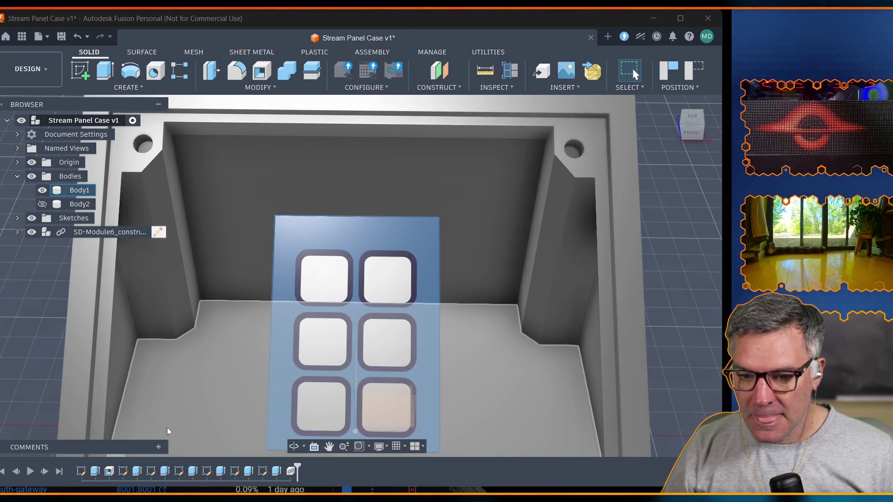
Orbit the case to a steep side view and inspect its underside.
middle_click_drag(295, 453, 279, 461, "shift")
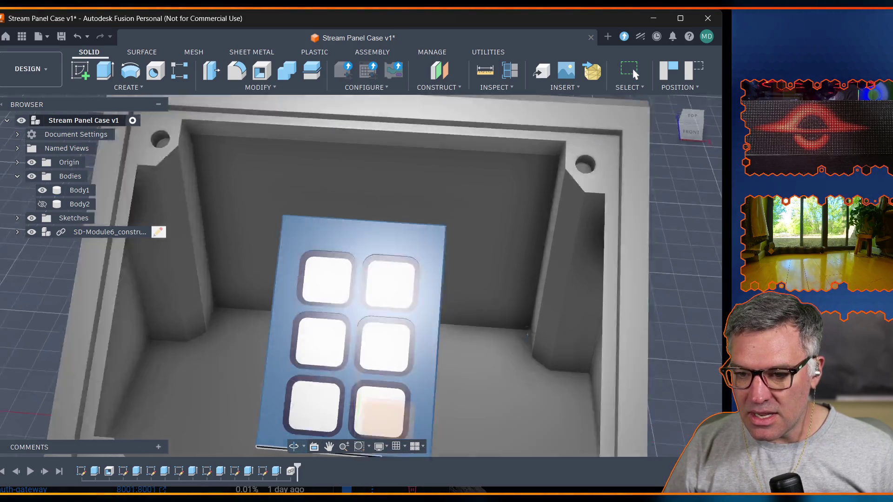
middle_click_drag(434, 308, 391, 266, "shift")
mouse_move(434, 308)
middle_mouse_down("shift")
mouse_move(438, 245)
mouse_move(539, 352)
middle_mouse_up("shift")
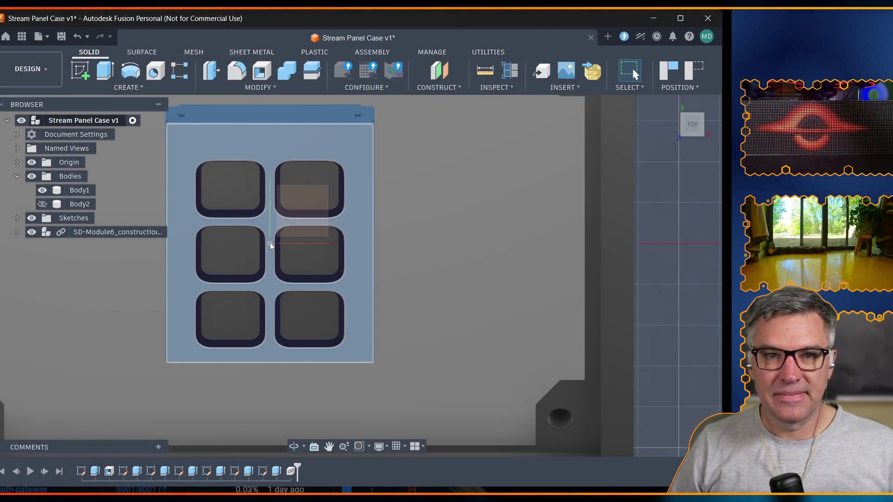
left_click(297, 181)
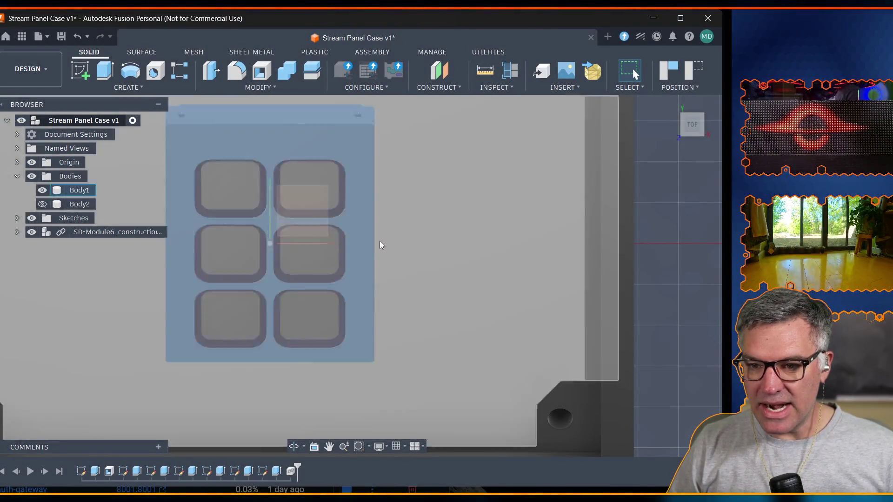
left_click(341, 256)
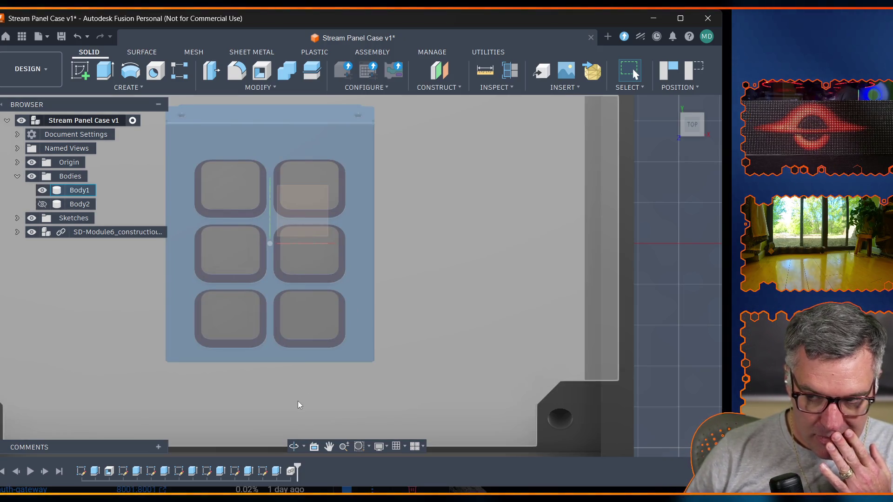
scroll(323, 371, "down", 1)
scroll(323, 372, "down", 1)
scroll(224, 344, "down", 2)
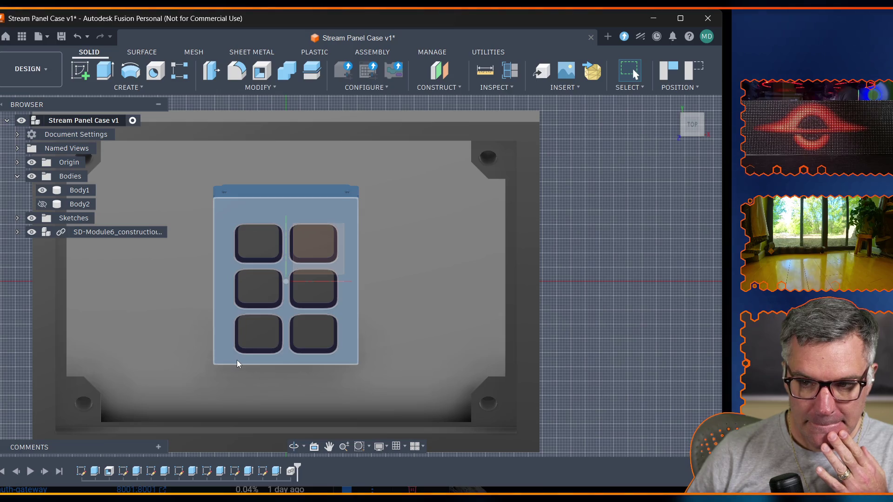
left_click(236, 361)
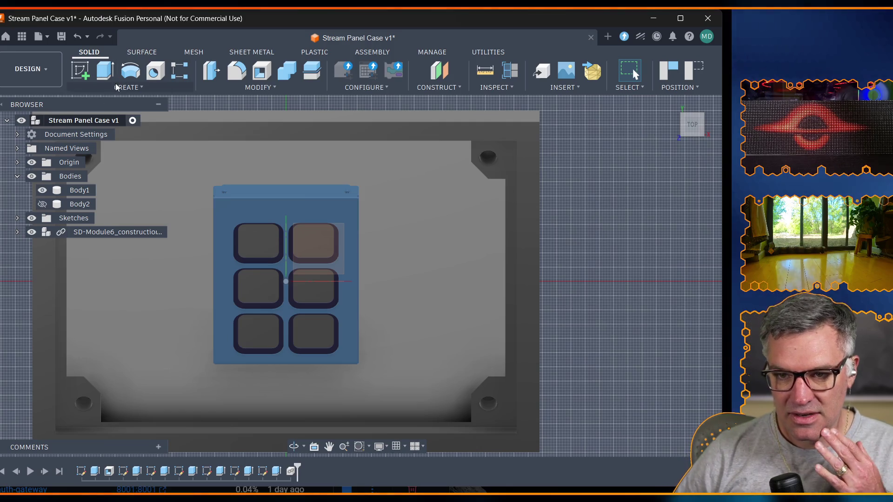
left_click(125, 87)
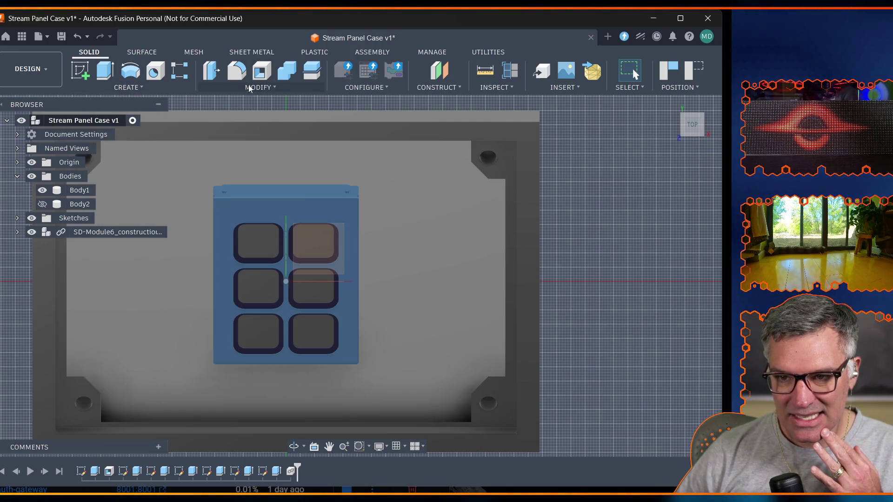
Browse the Create, Modify and Construct menus without choosing a tool.
left_click(139, 88)
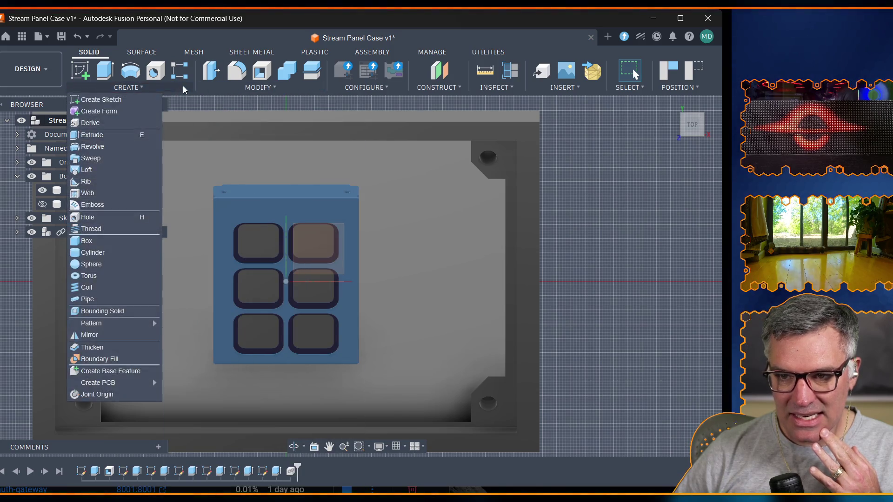
left_click(251, 87)
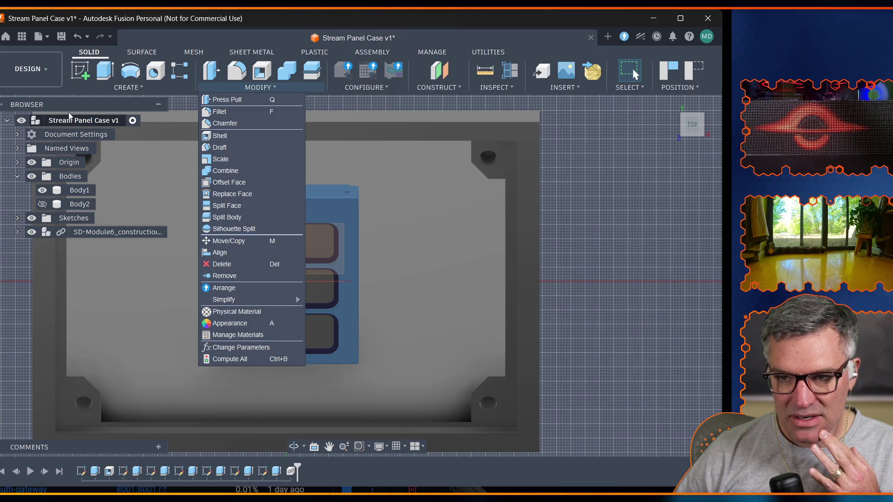
left_click(147, 89)
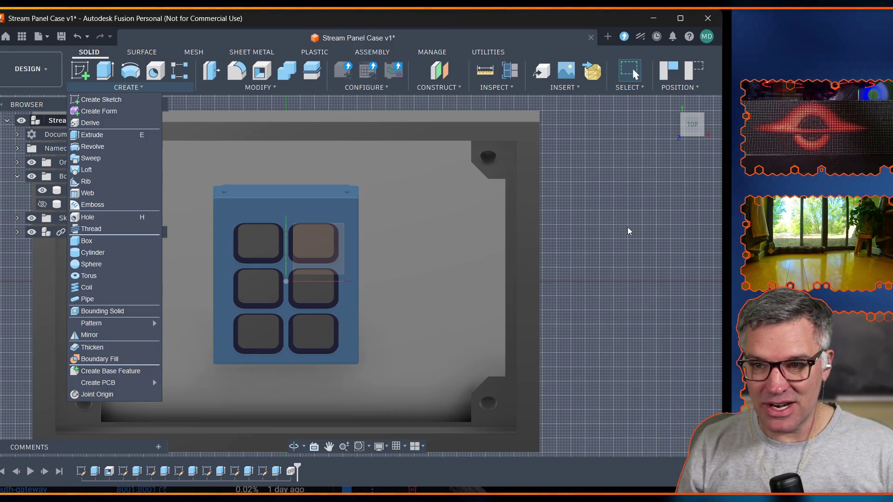
left_click(428, 87)
left_click(433, 87)
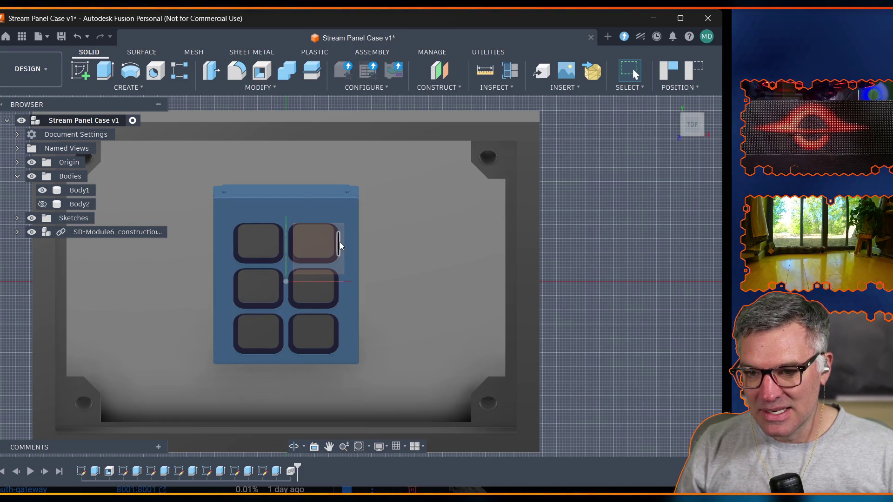
Check the menus again, then expand SD-Module6 to list its module and keycap occurrences.
left_click(422, 407)
left_click(127, 87)
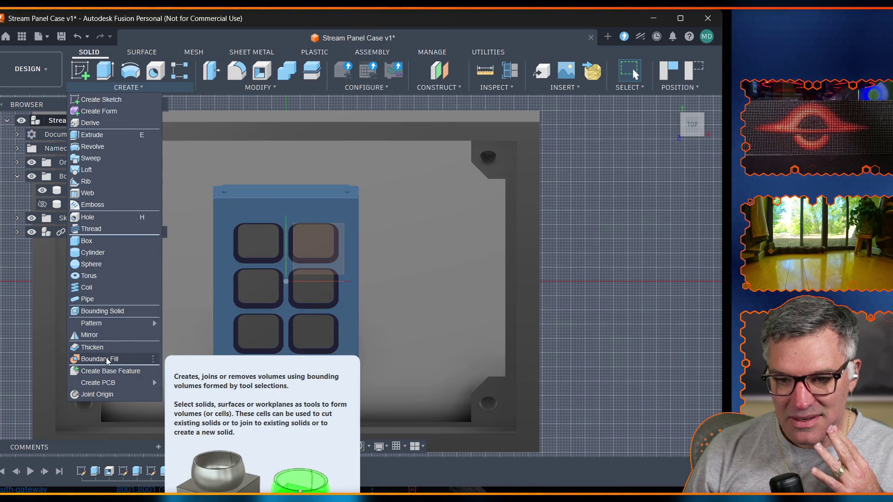
left_click(251, 87)
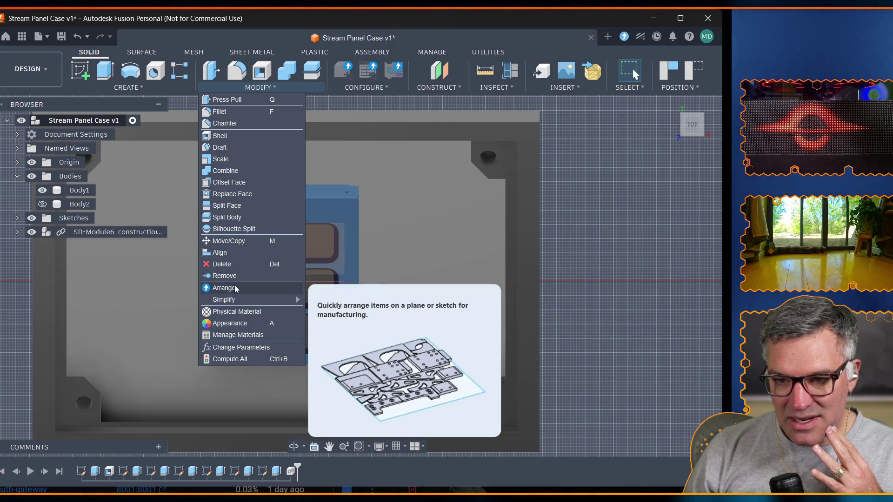
mouse_move(220, 146)
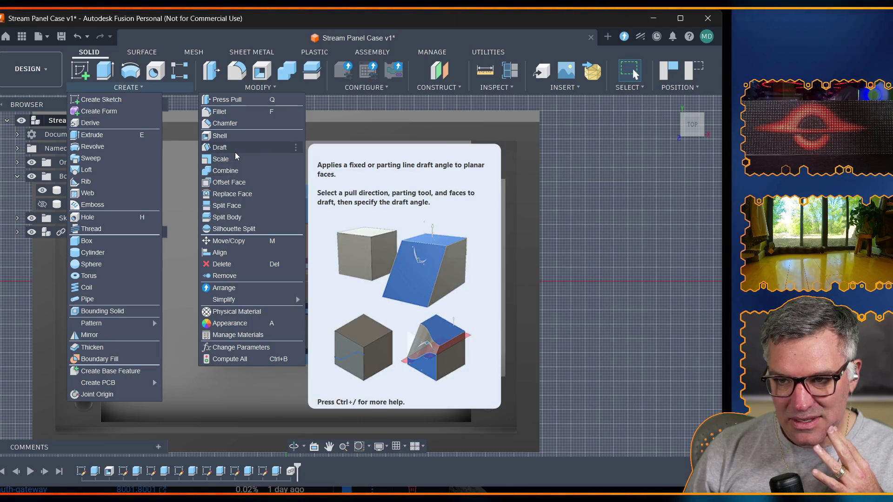
left_click(441, 90)
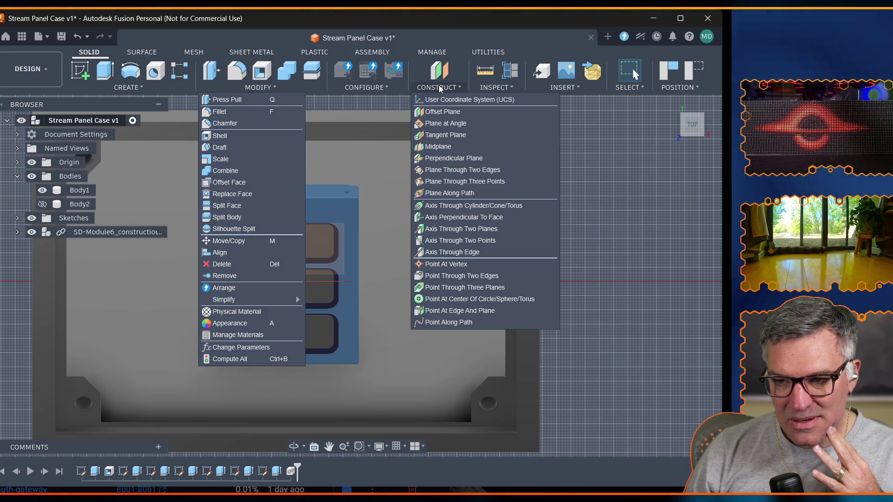
left_click(17, 232)
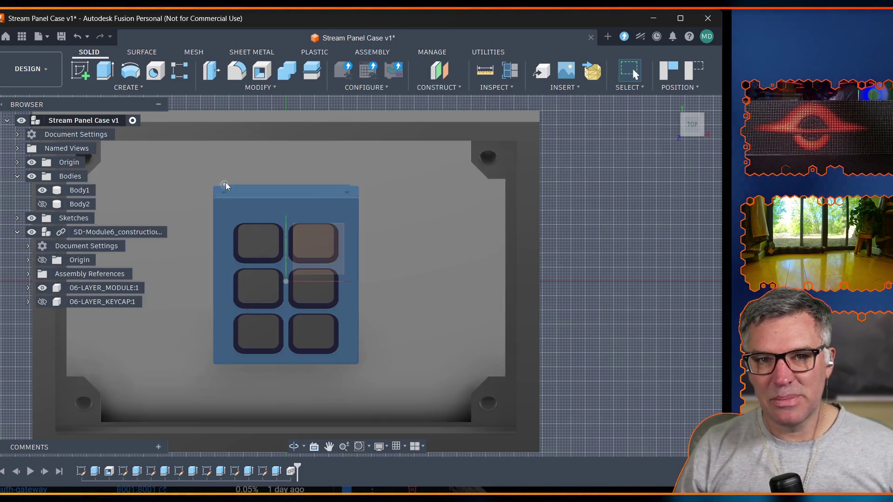
Pick and release the keypad body, then switch the toolbar to the Assembly toolset.
left_click(346, 294)
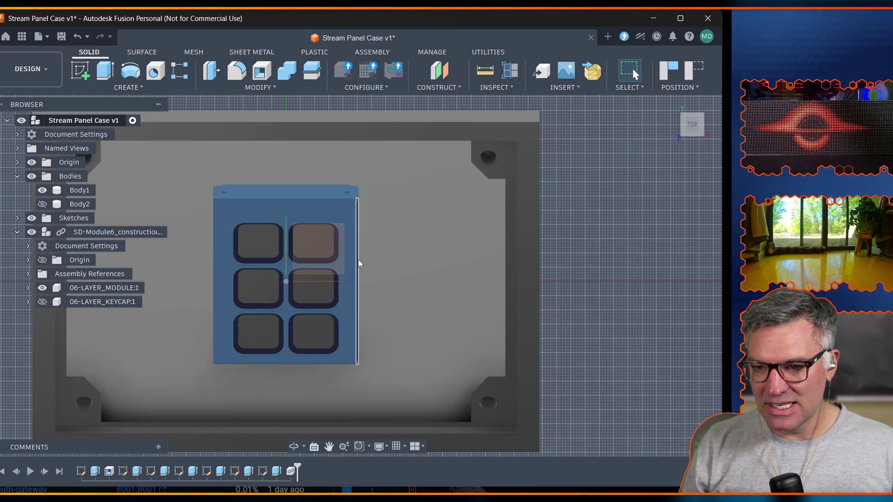
left_click(358, 262)
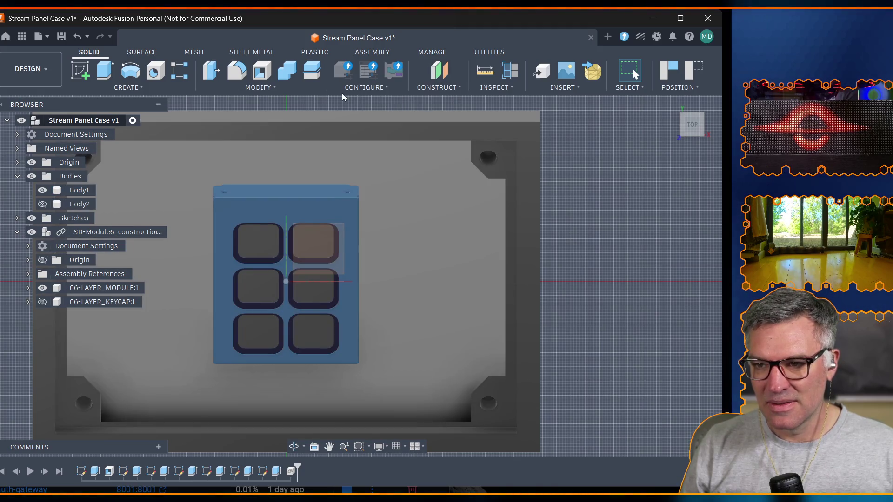
left_click(379, 52)
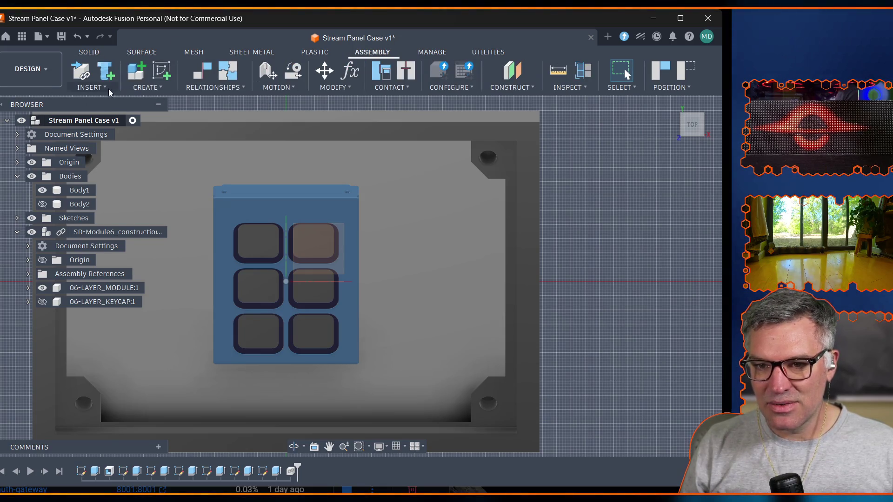
Start a Constrain Components command from the Relationships dropdown.
left_click(221, 88)
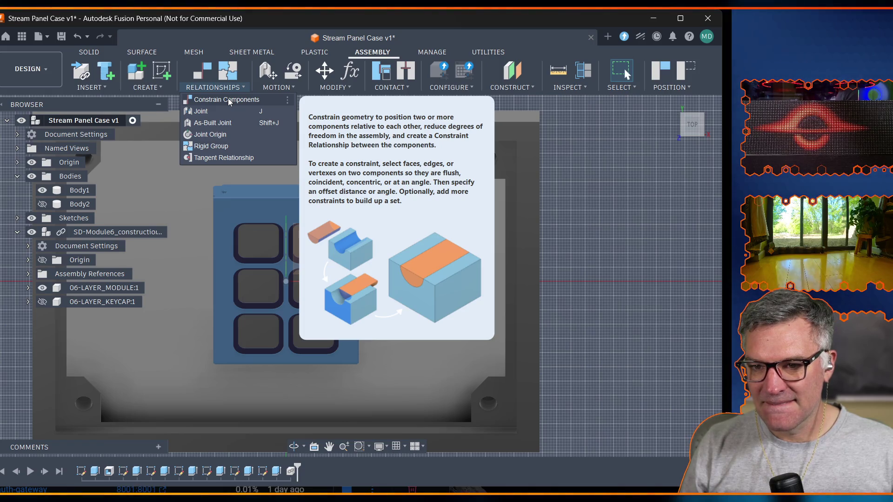
left_click(228, 100)
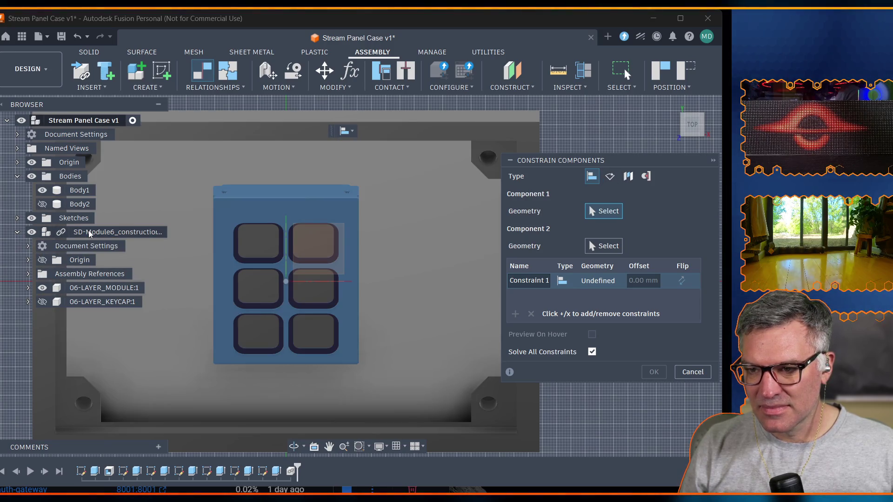
Constrain the module's right edge to the case's sloped edge at a 49 mm offset.
left_click(337, 245)
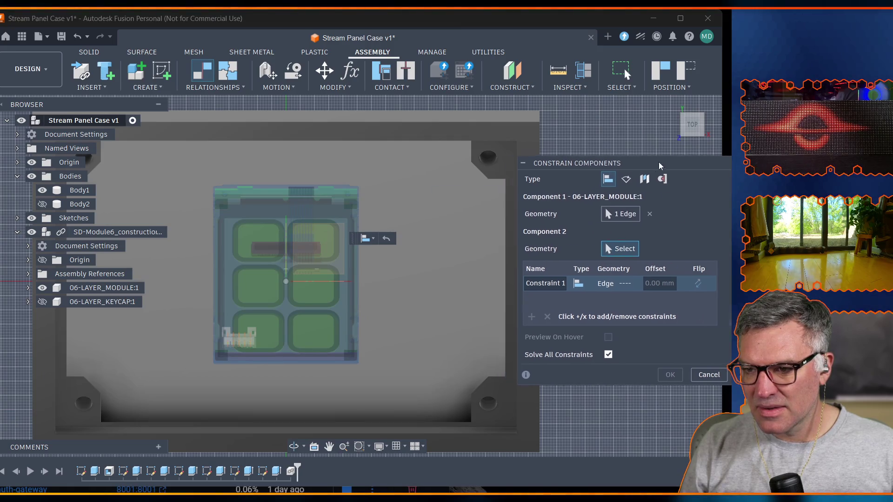
left_click_drag(620, 158, 693, 162)
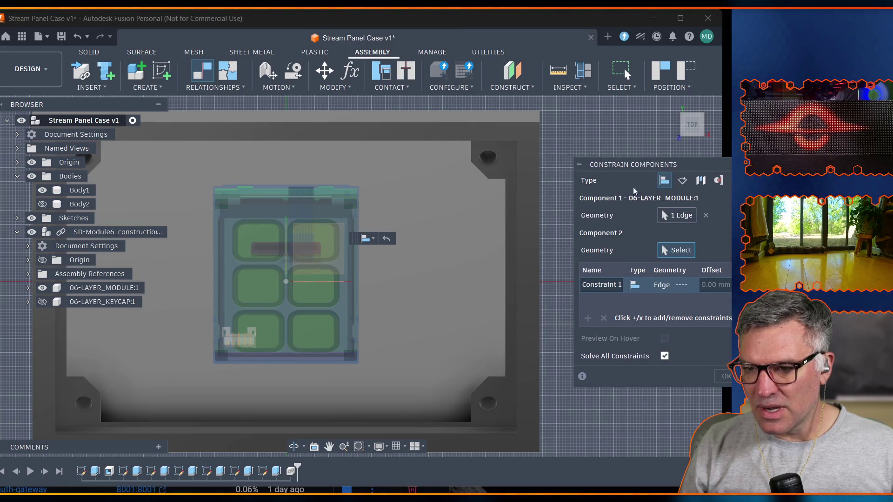
left_click(517, 226)
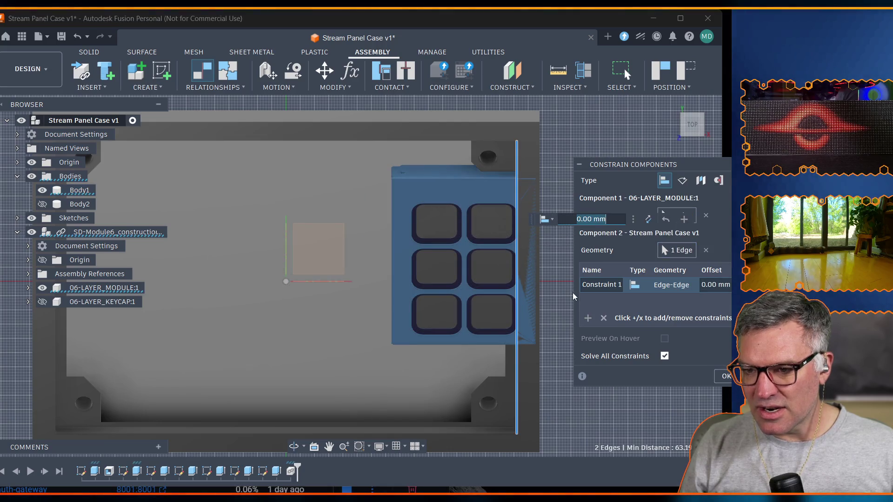
mouse_move(690, 125)
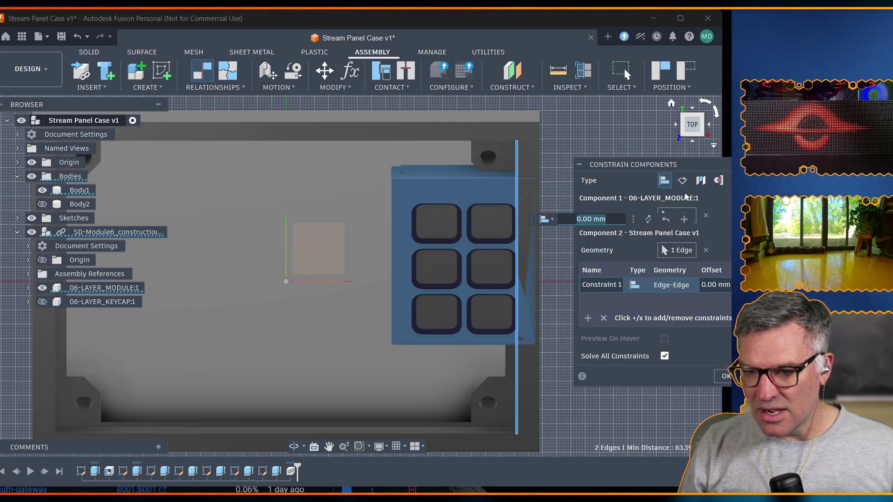
type("49mm")
key("Return")
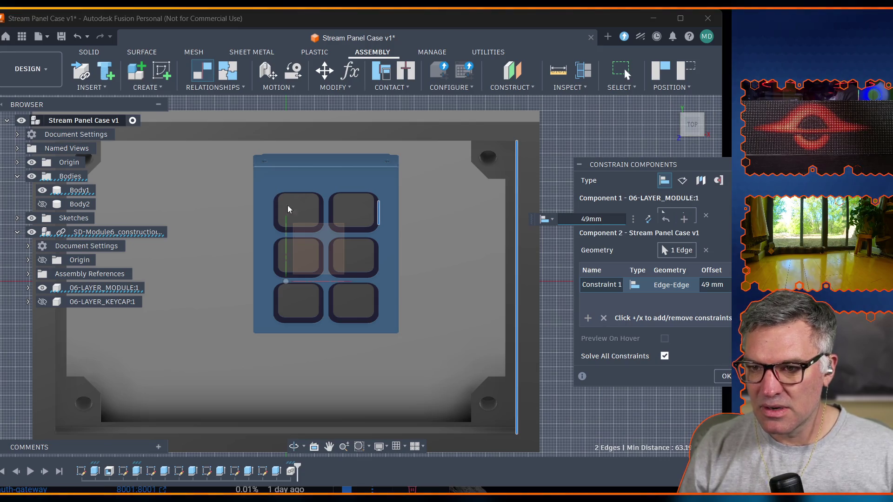
Orbit down to a side-on view of the case to check the placement.
left_click(294, 447)
mouse_move(363, 411)
left_mouse_down()
mouse_move(245, 295)
mouse_move(251, 231)
mouse_move(266, 314)
mouse_move(344, 369)
mouse_move(418, 381)
left_mouse_up()
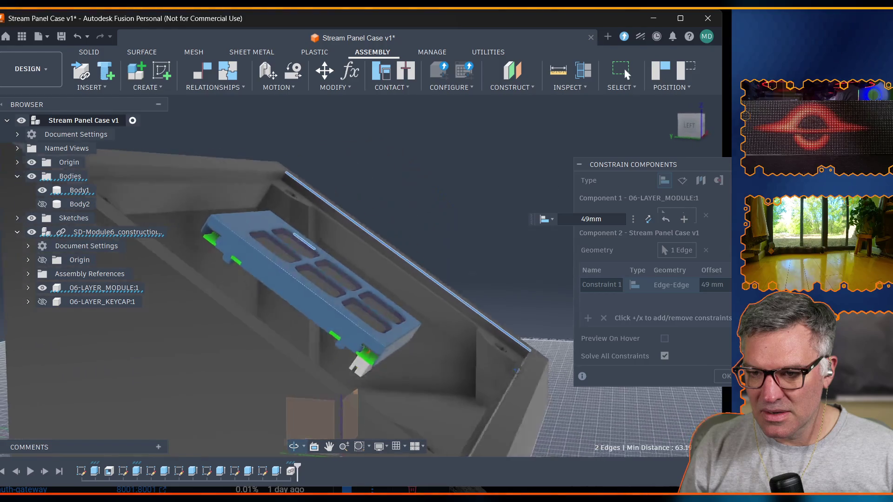
mouse_move(419, 381)
left_mouse_down()
mouse_move(532, 367)
mouse_move(399, 394)
mouse_move(337, 361)
mouse_move(390, 465)
left_mouse_up()
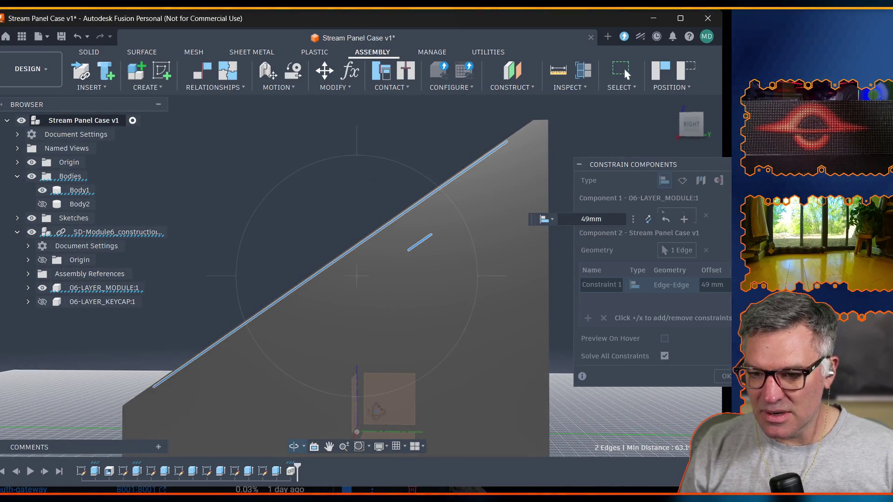
Show the model in wireframe from the right side and roll the timeline back one step.
left_click(388, 447)
mouse_move(419, 462)
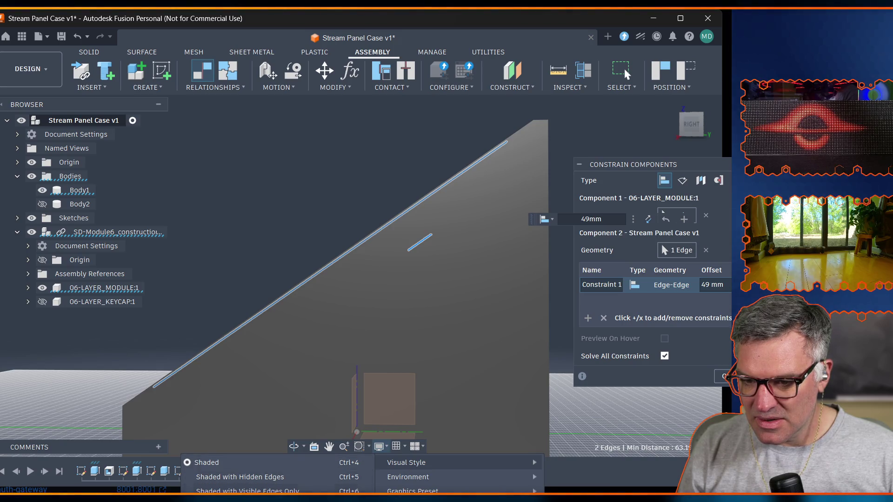
left_click(244, 499)
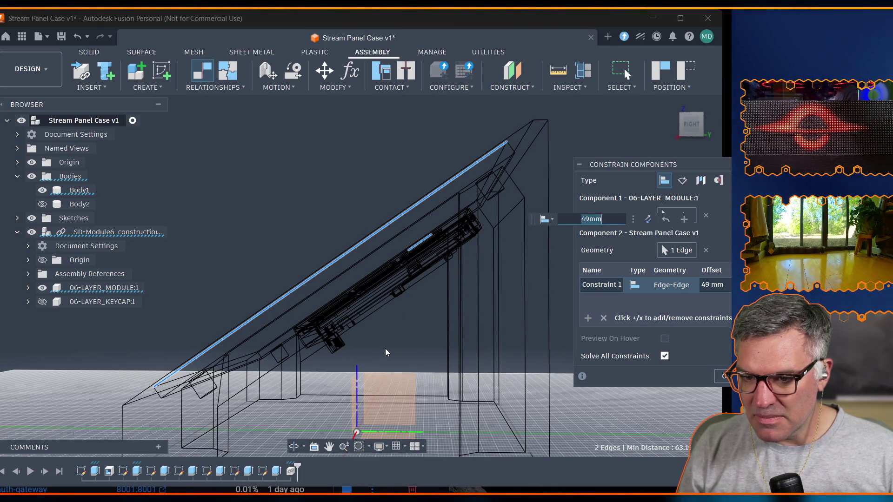
left_click(294, 446)
left_click_drag(353, 379, 357, 371)
left_click(693, 127)
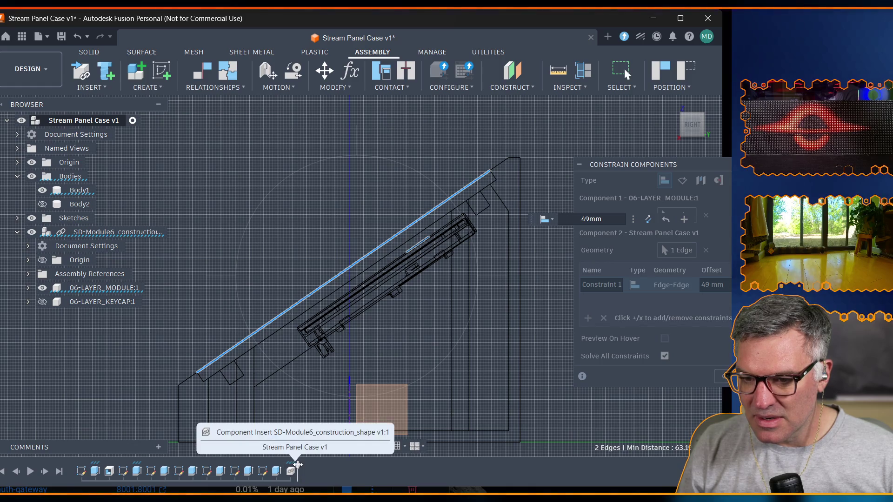
mouse_move(296, 469)
left_mouse_down()
mouse_move(283, 467)
mouse_move(309, 466)
left_mouse_up()
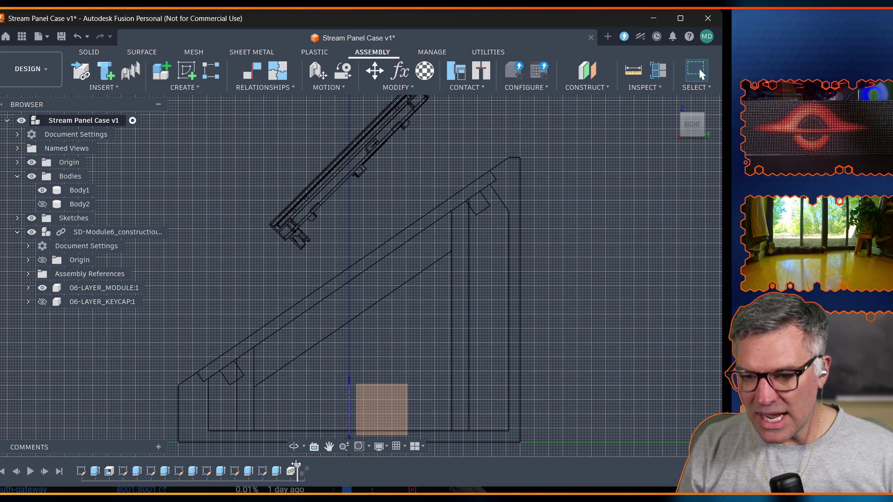
Scrub the timeline around the last feature, tilt into perspective and return to shaded display.
left_click_drag(296, 465, 308, 469)
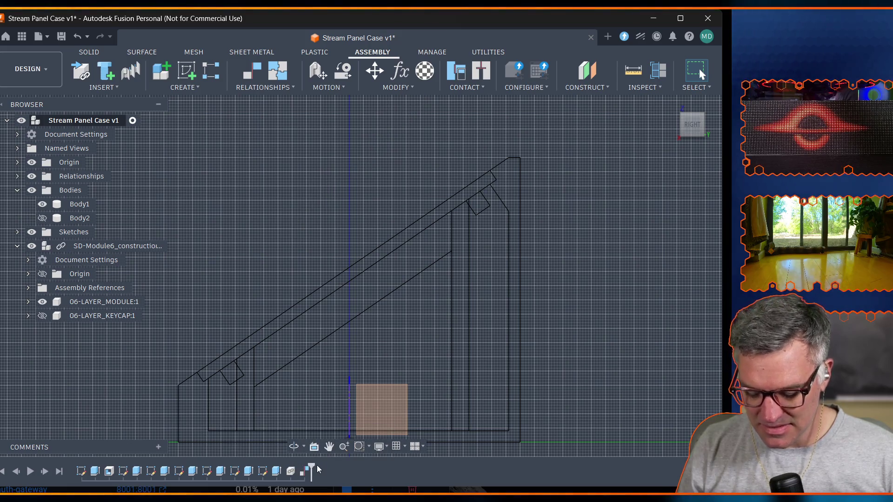
left_click_drag(310, 471, 293, 471)
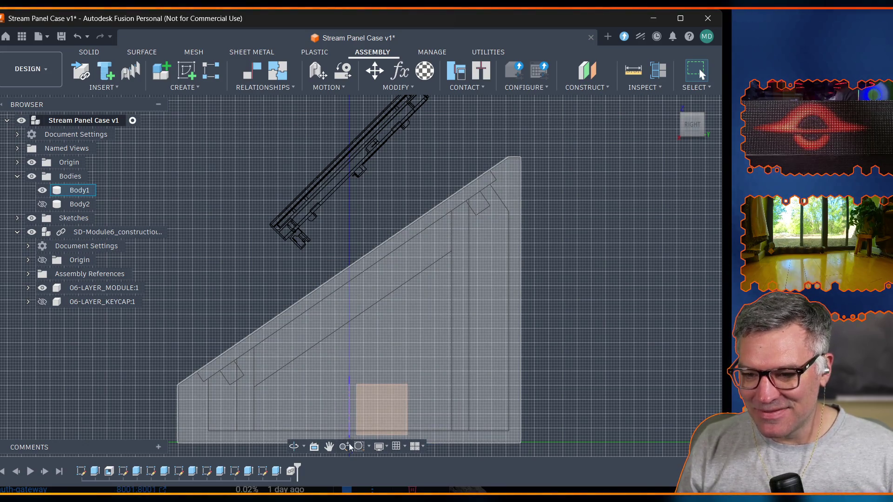
left_click(293, 447)
mouse_move(294, 419)
left_mouse_down()
mouse_move(229, 304)
mouse_move(297, 342)
left_mouse_up()
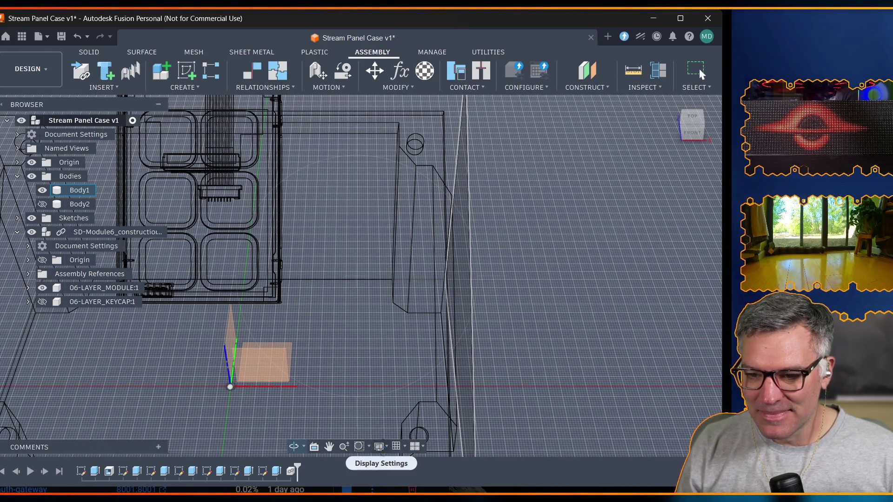
left_click(378, 446)
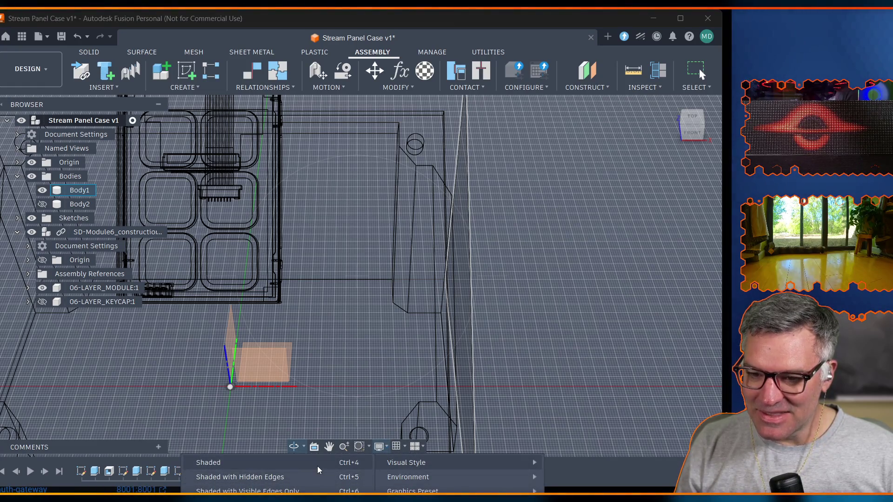
left_click(318, 463)
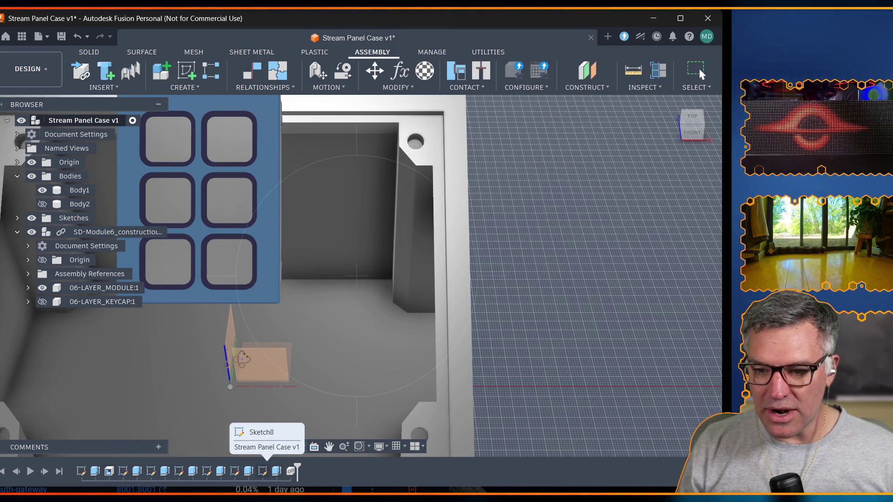
left_click(42, 301)
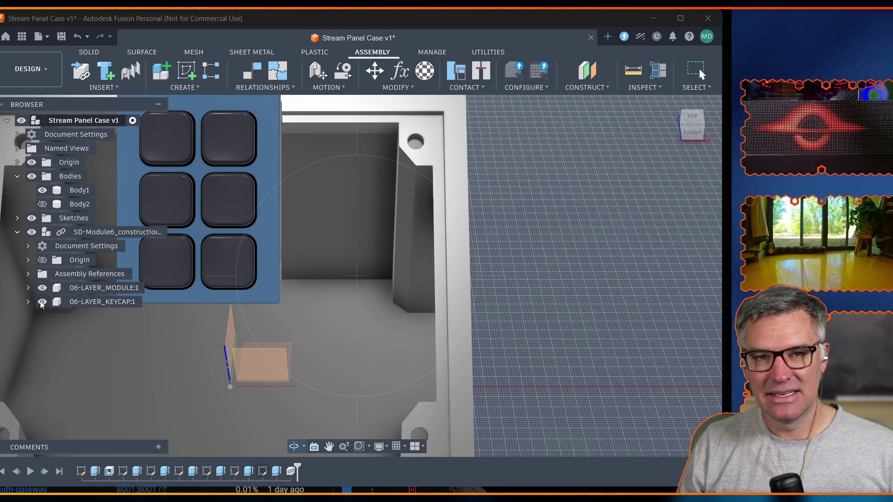
left_click(41, 302)
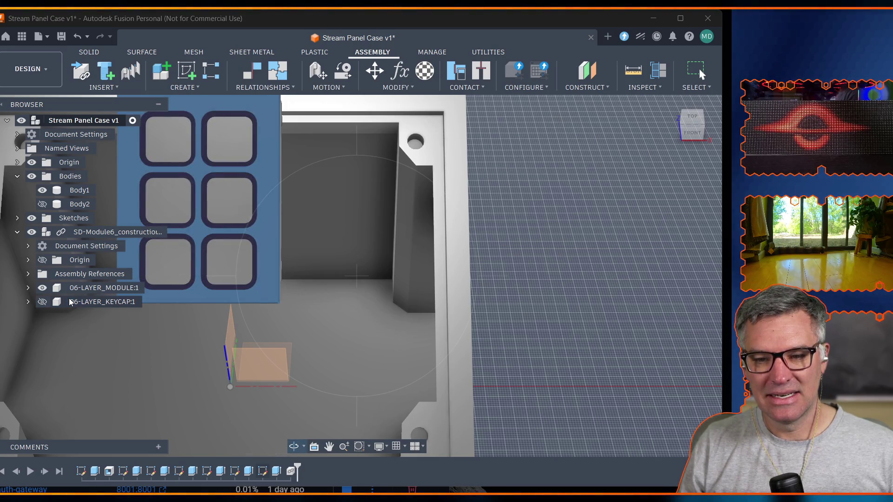
left_click(42, 302)
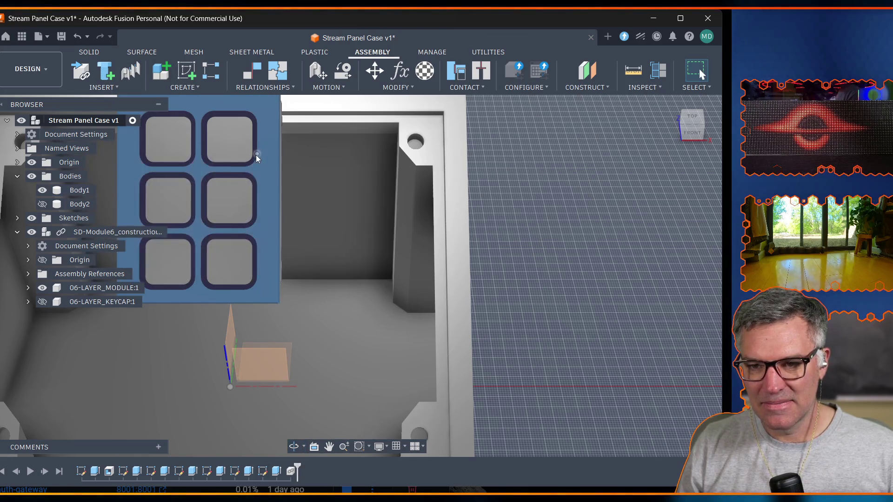
left_click(261, 172)
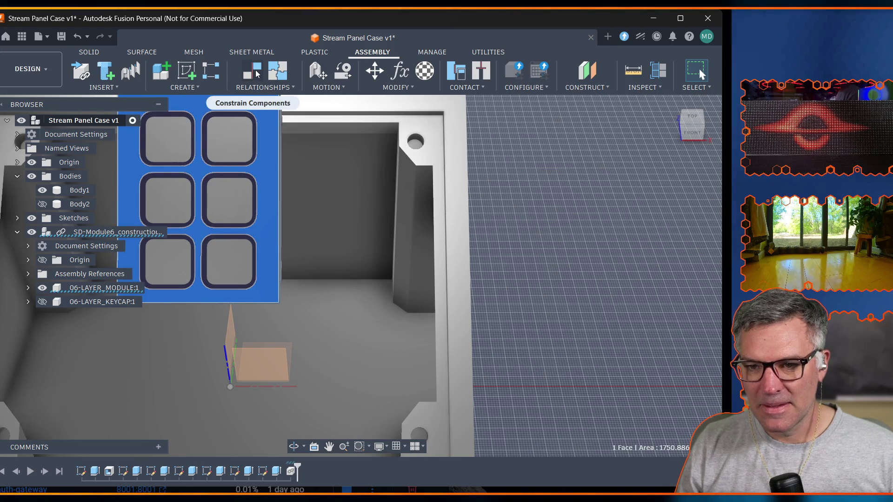
Try a face constraint to the pocket face, then cancel it before applying.
left_click(255, 69)
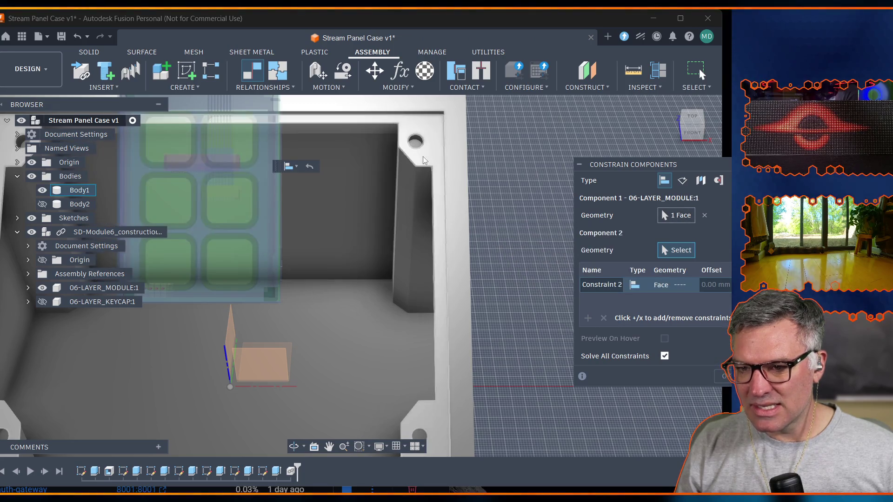
left_click(432, 142)
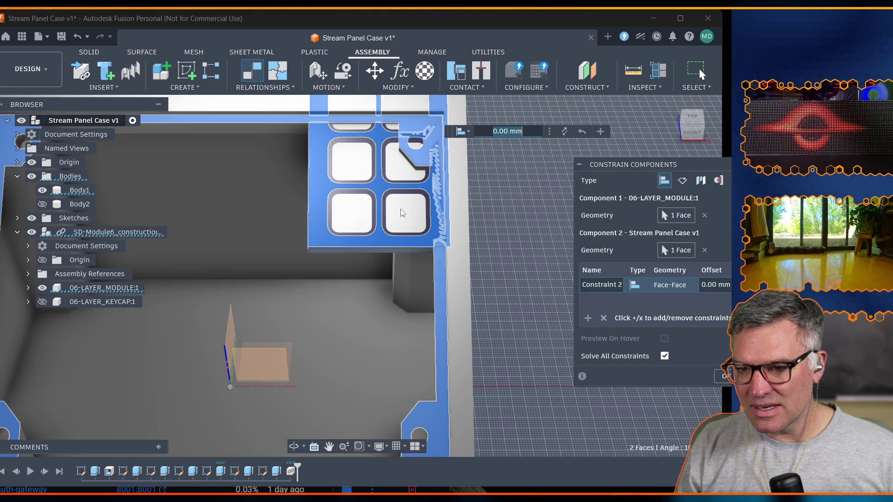
mouse_move(647, 171)
left_mouse_down()
mouse_move(500, 163)
mouse_move(517, 162)
left_mouse_up()
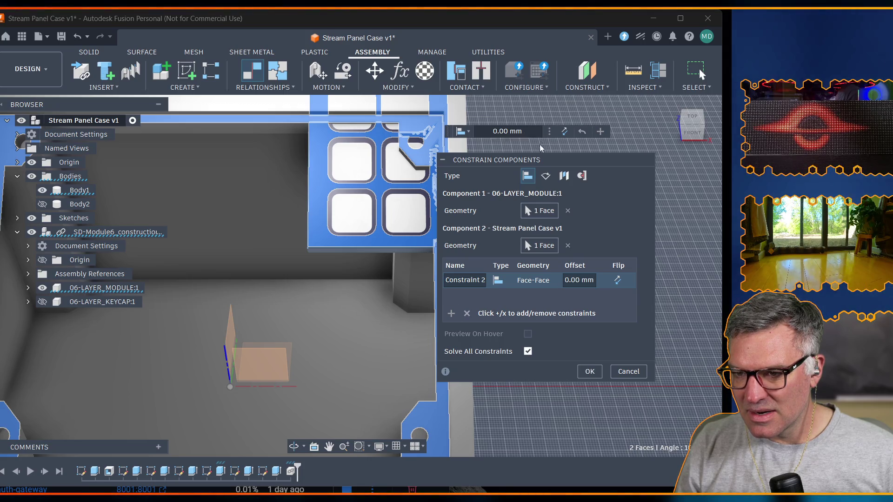
left_click_drag(557, 166, 647, 188)
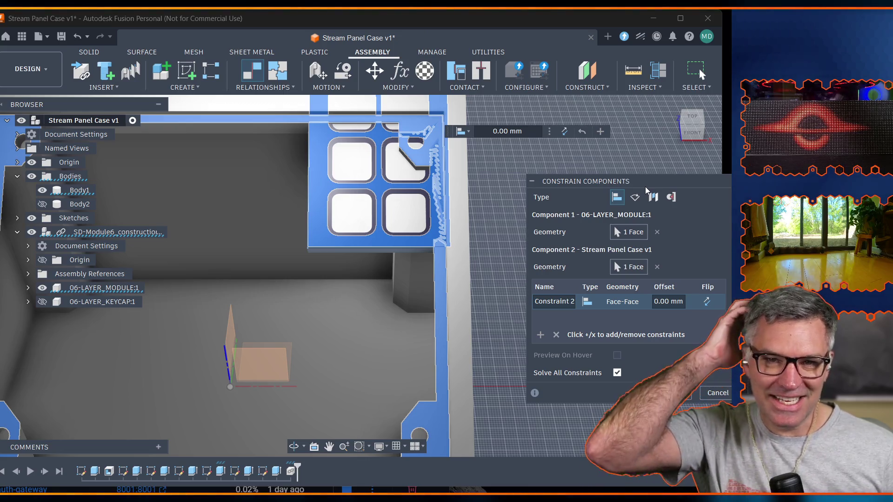
key("Return")
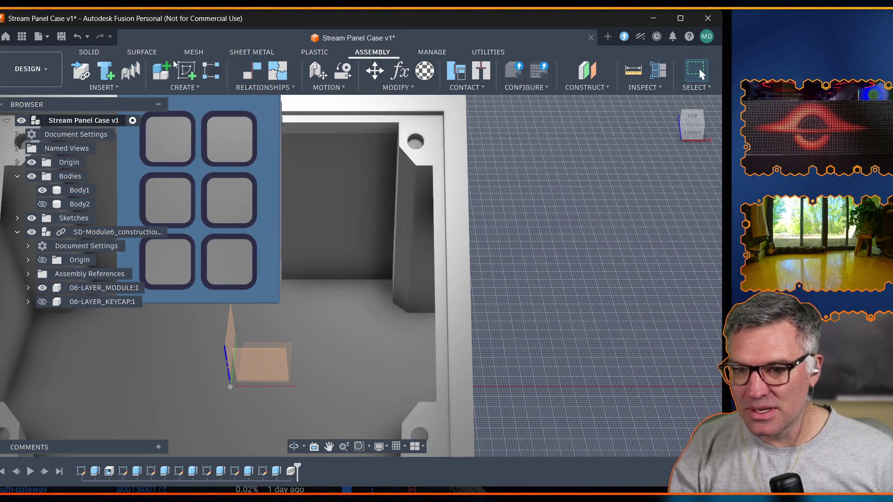
Reselect the keypad module face and start a fresh Constrain Components on it.
left_click(269, 209)
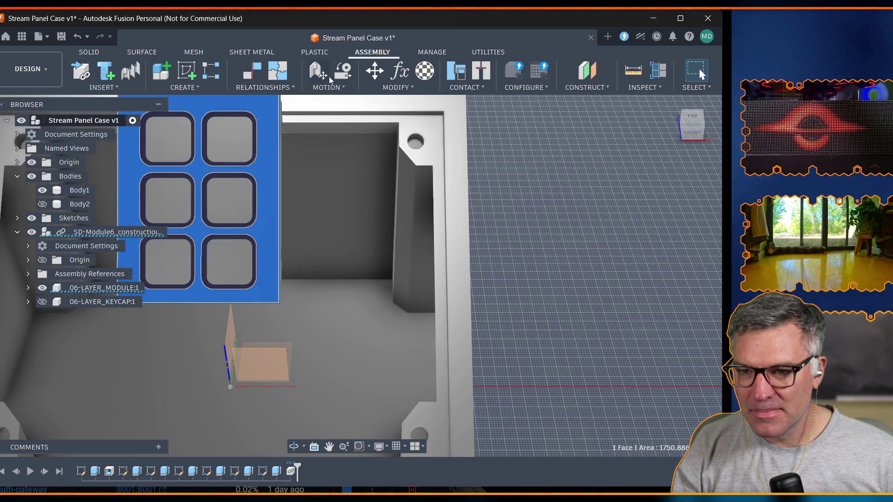
left_click(282, 89)
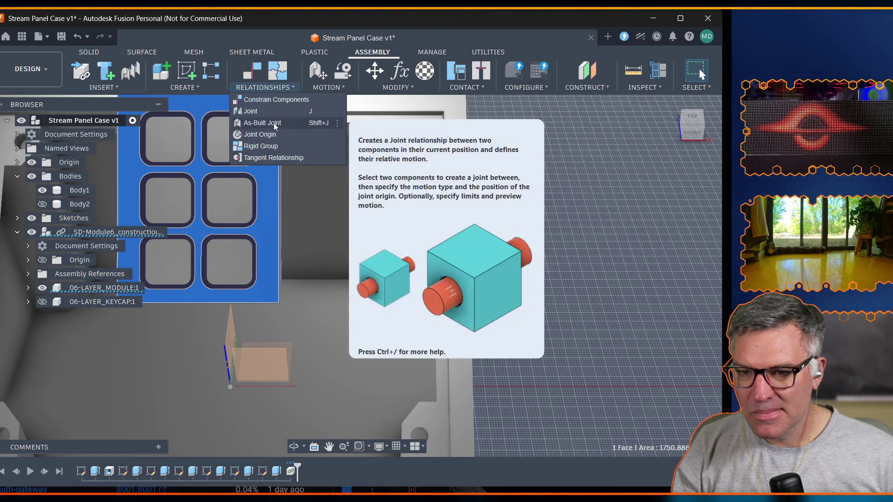
left_click(276, 100)
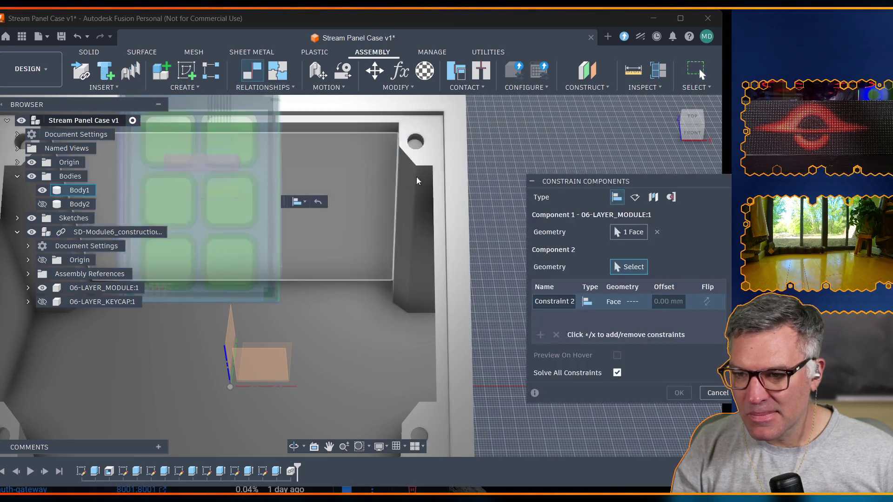
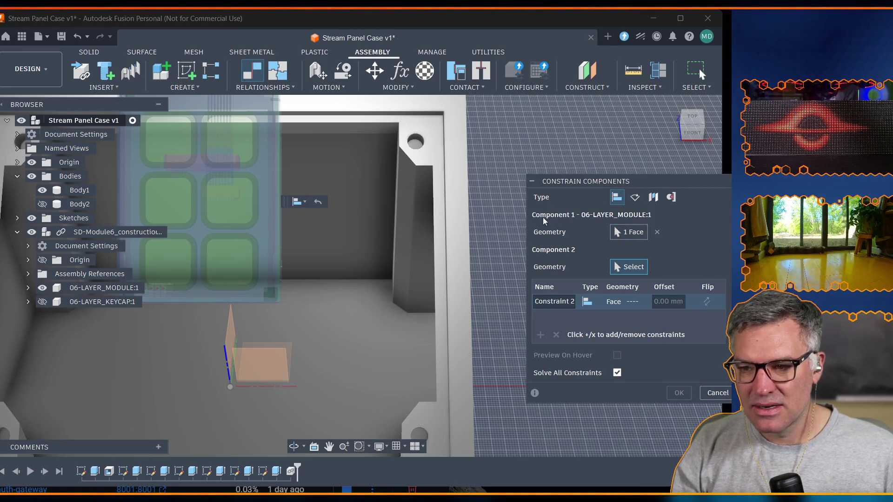
Cancel the component constraint and hide Body2 so the case interior shows around the keypad module.
key("Escape")
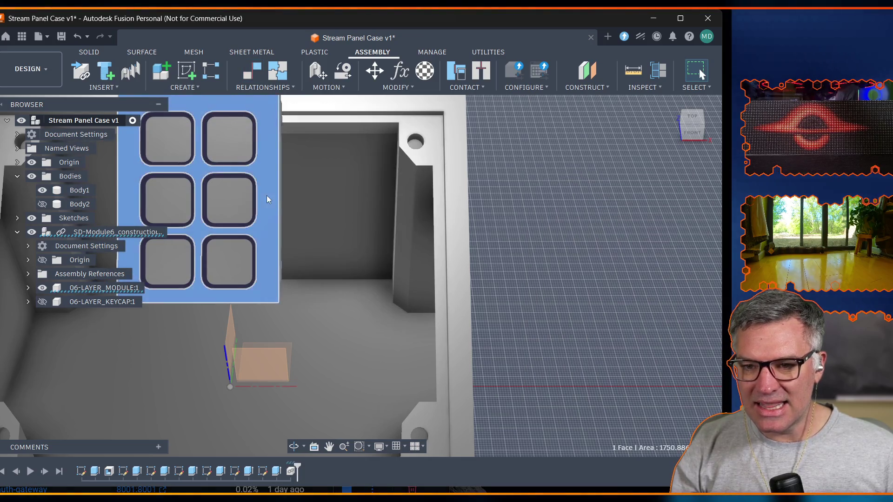
left_click(267, 196)
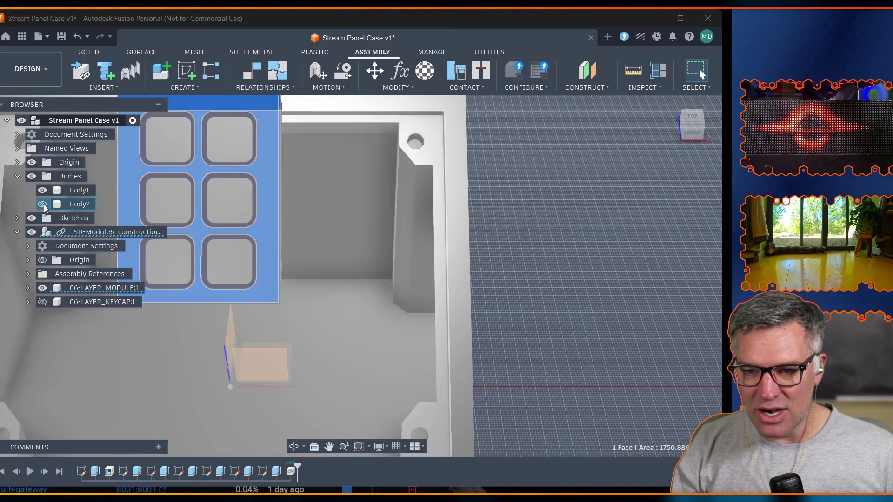
left_click(43, 204)
left_click(42, 204)
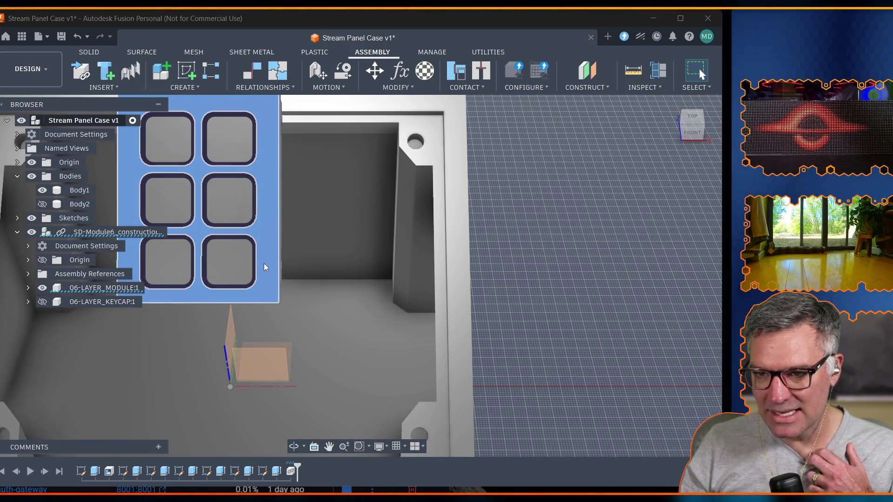
left_click(263, 267)
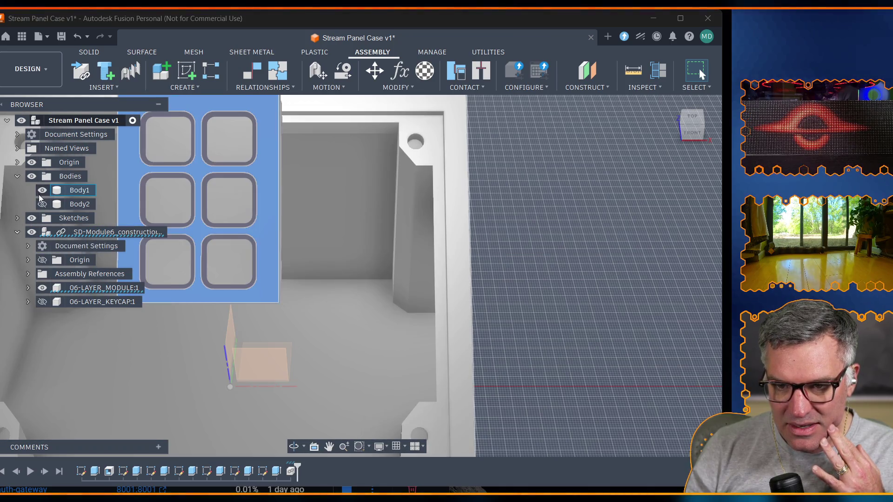
Show Body2 again and select the keypad panel body Body1.
left_click(42, 203)
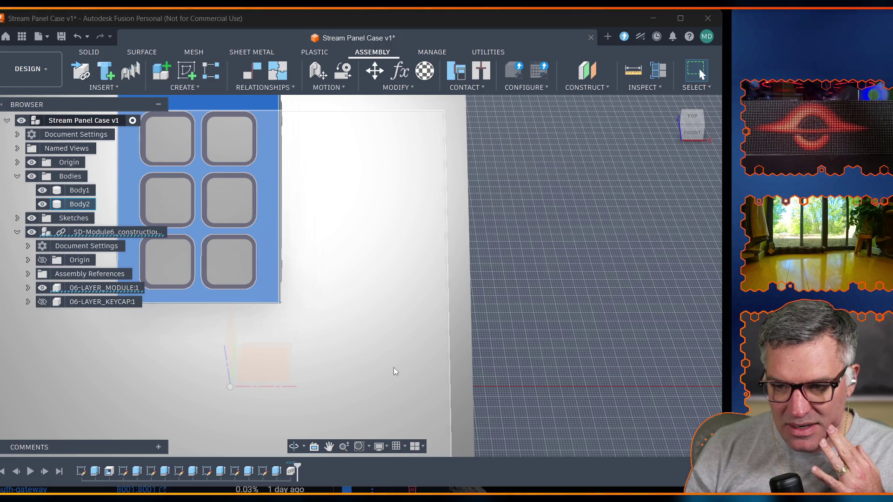
left_click(461, 345)
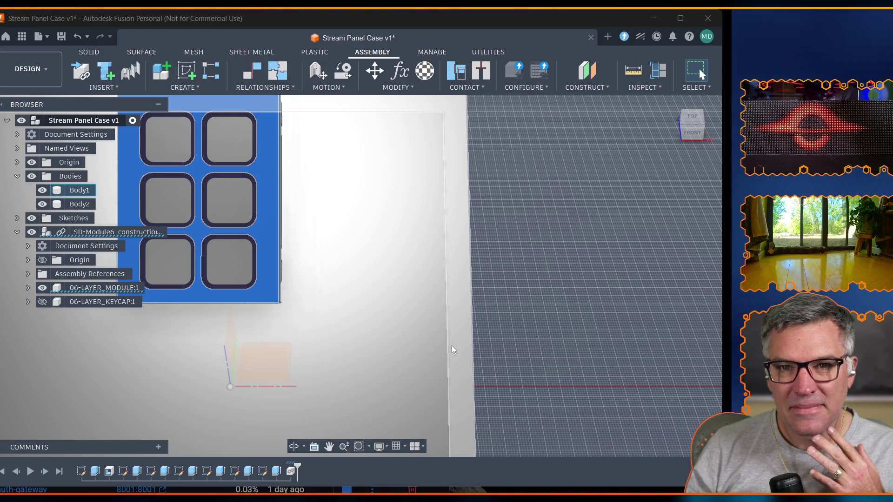
left_click(424, 277)
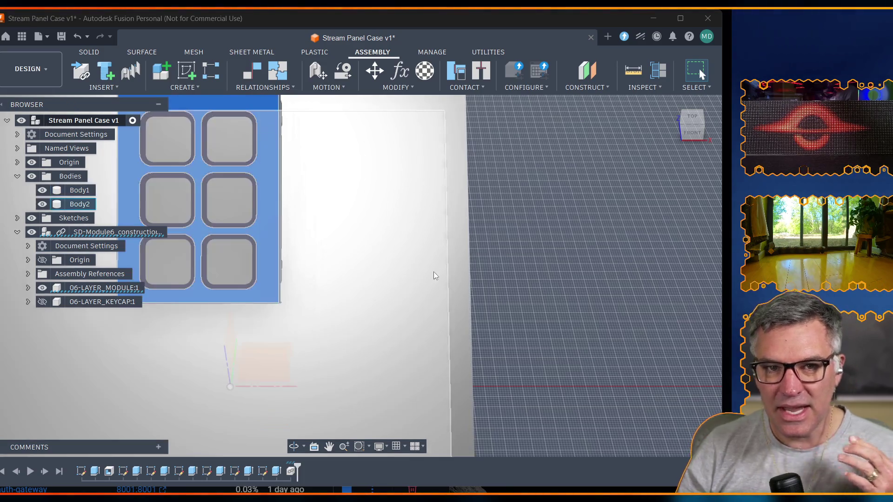
left_click(298, 150)
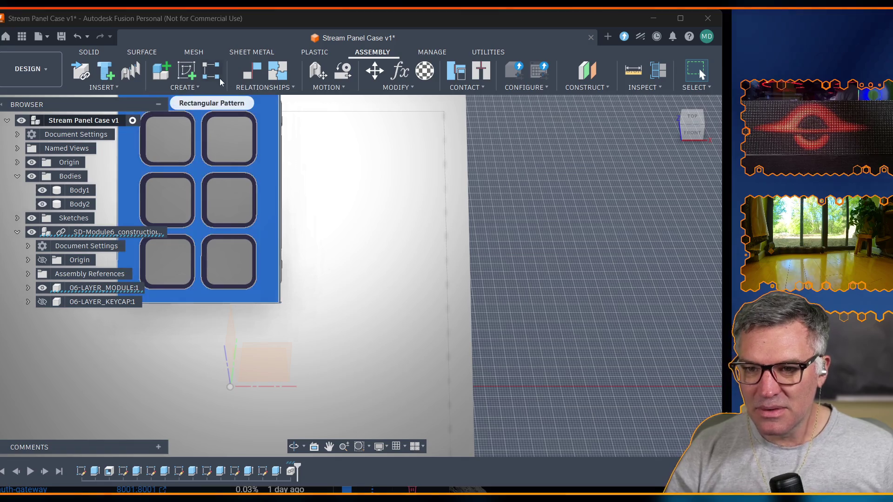
left_click(356, 302)
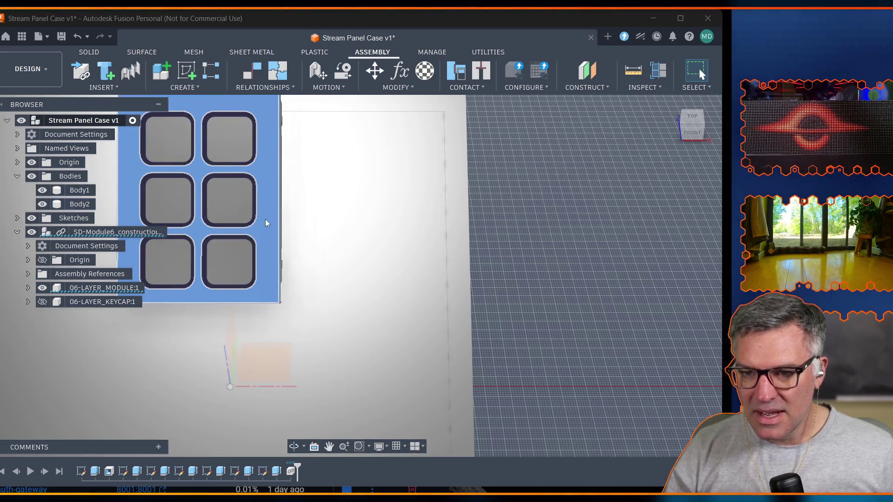
left_click(272, 195)
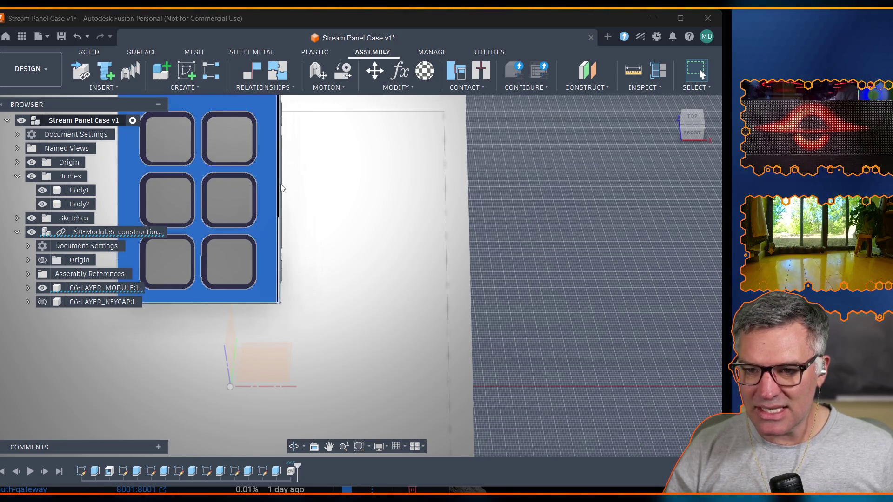
left_click(263, 175)
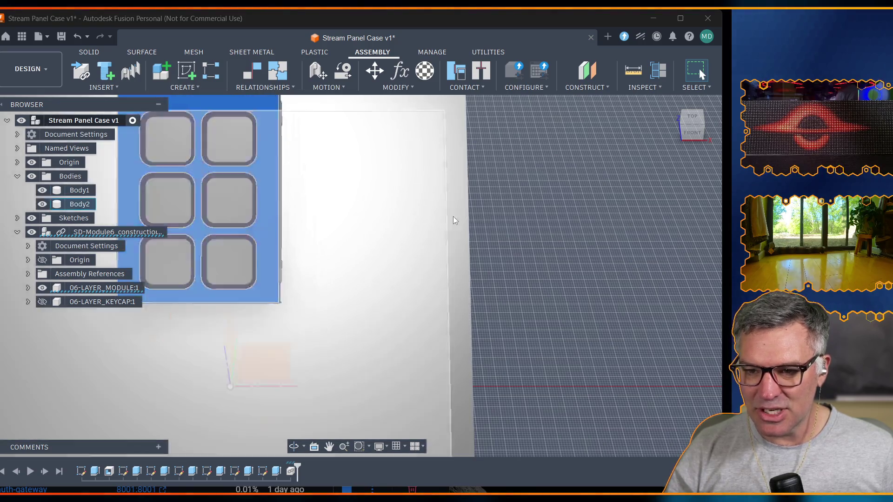
Switch to the SOLID tools, start and cancel Move/Copy, and browse the Modify commands.
left_click(259, 88)
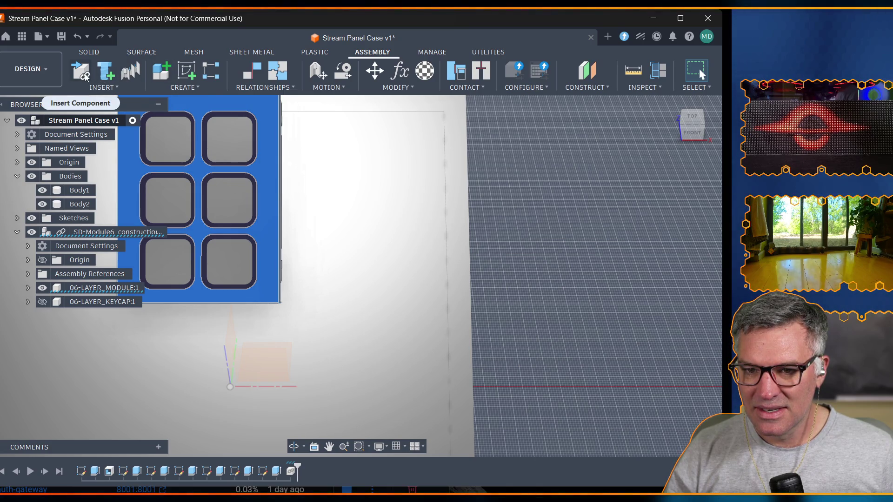
left_click(96, 55)
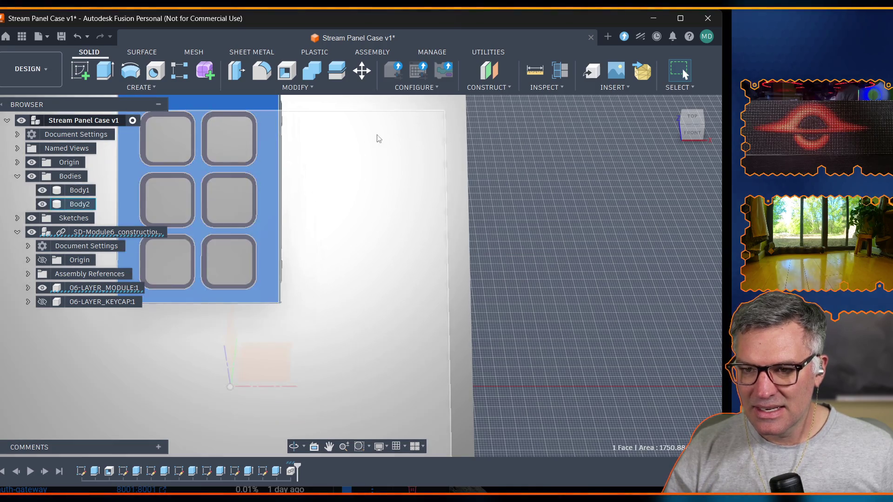
left_click(363, 74)
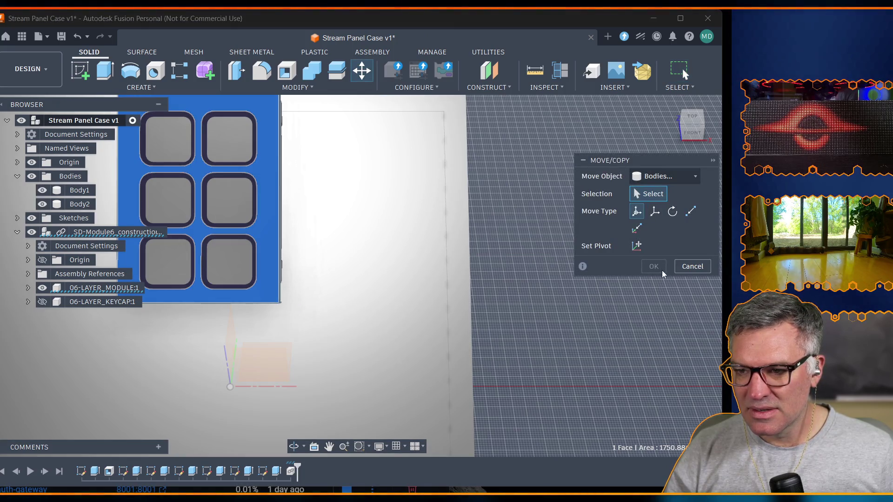
left_click(689, 266)
left_click(305, 89)
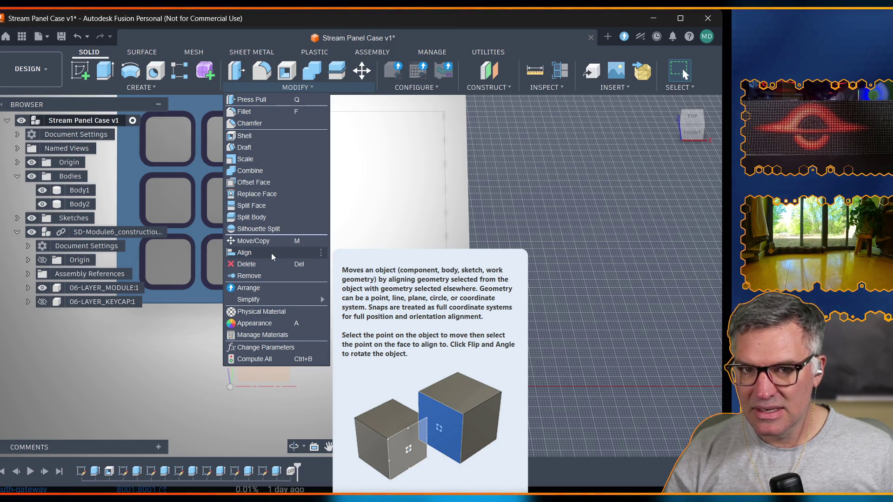
Align the module face onto the tilted panel face, hiding Body1 to see behind it.
left_click(271, 253)
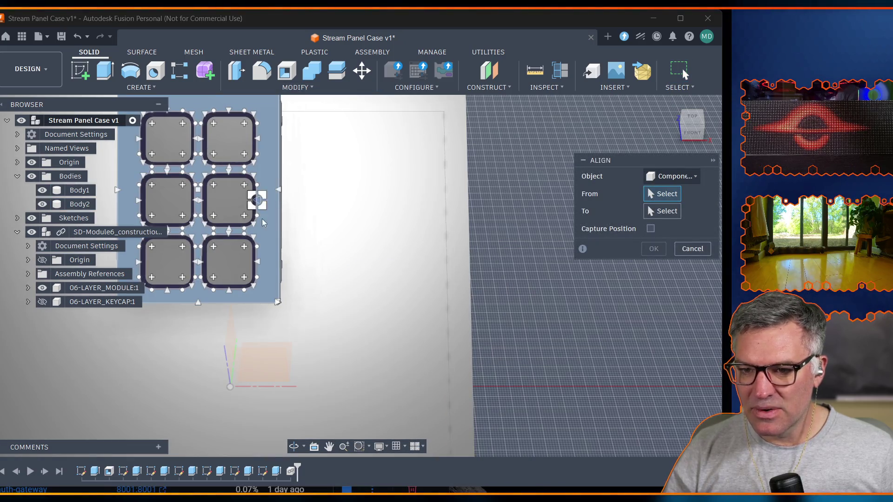
left_click(267, 232)
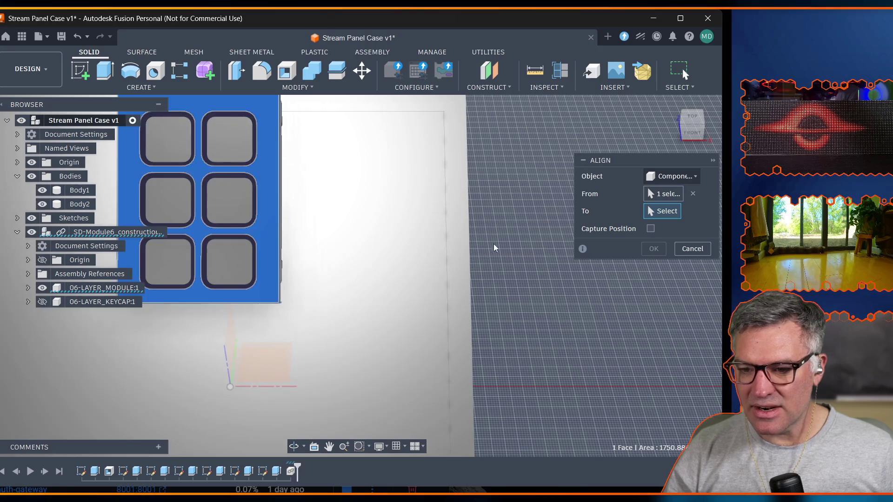
left_click(42, 190)
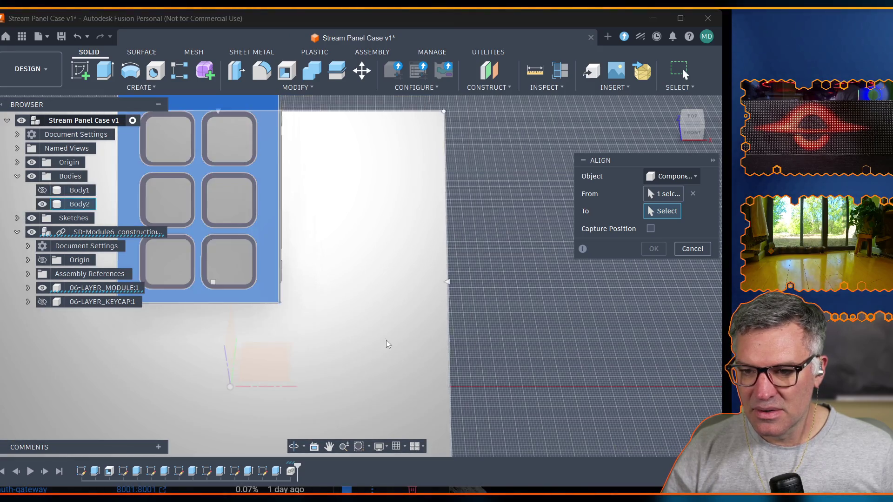
left_click(294, 447)
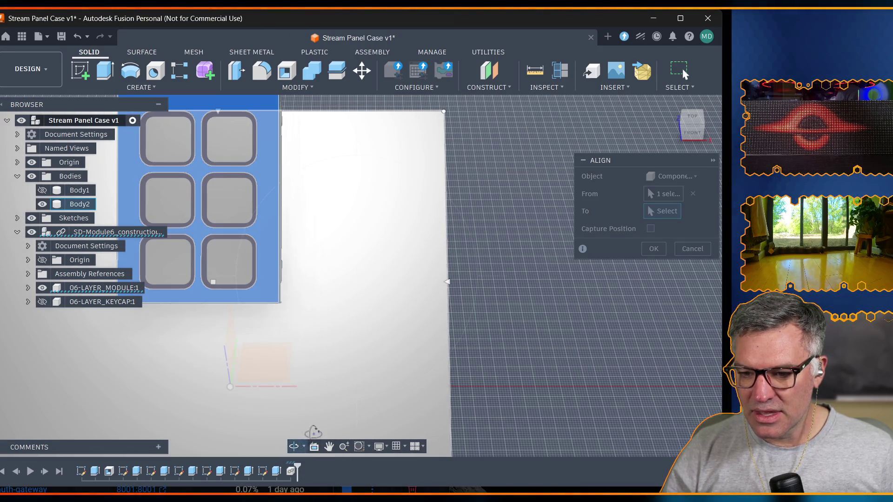
left_click_drag(275, 405, 334, 422)
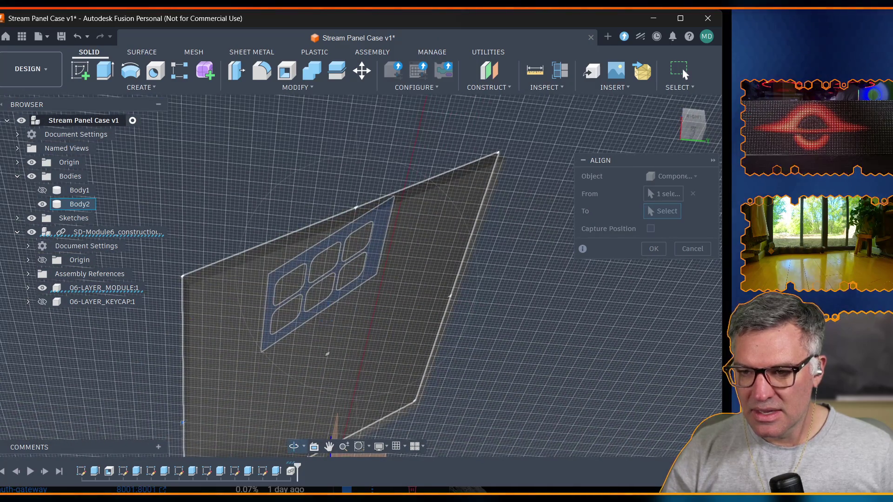
key("Escape")
left_click(378, 313)
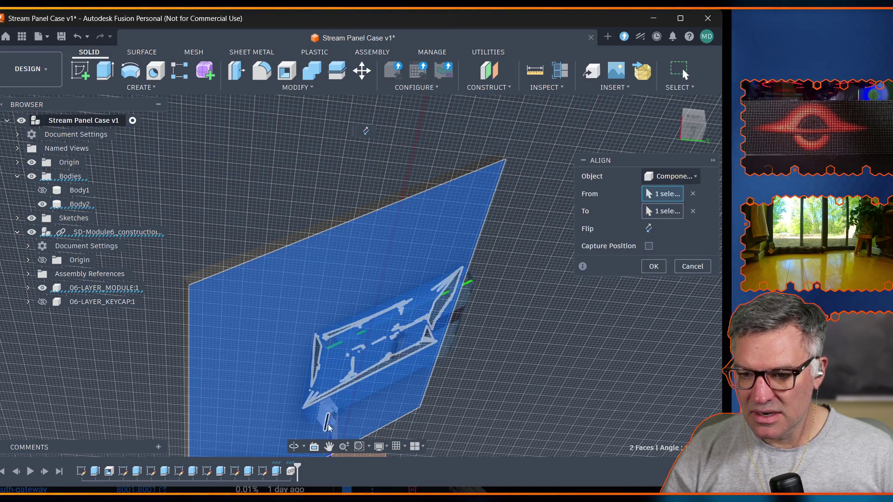
Orbit from top-down to edge-on views to inspect the previewed alignment over the cutout.
left_click(294, 446)
mouse_move(293, 446)
left_mouse_down()
mouse_move(299, 292)
mouse_move(363, 308)
left_mouse_up()
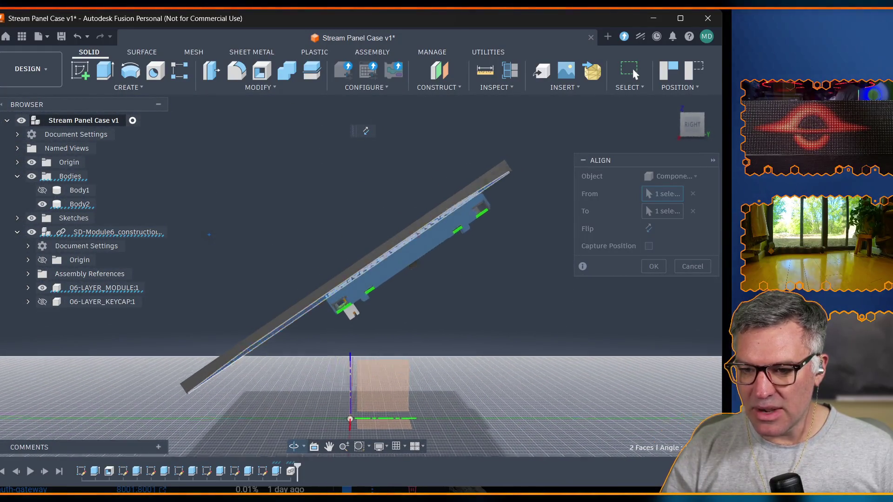
left_click_drag(366, 131, 366, 130)
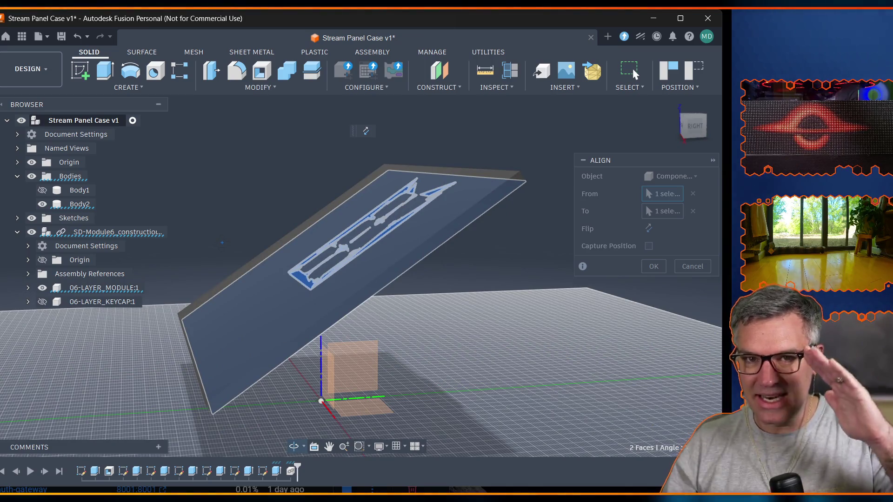
middle_click_drag(365, 130, 366, 131, "shift")
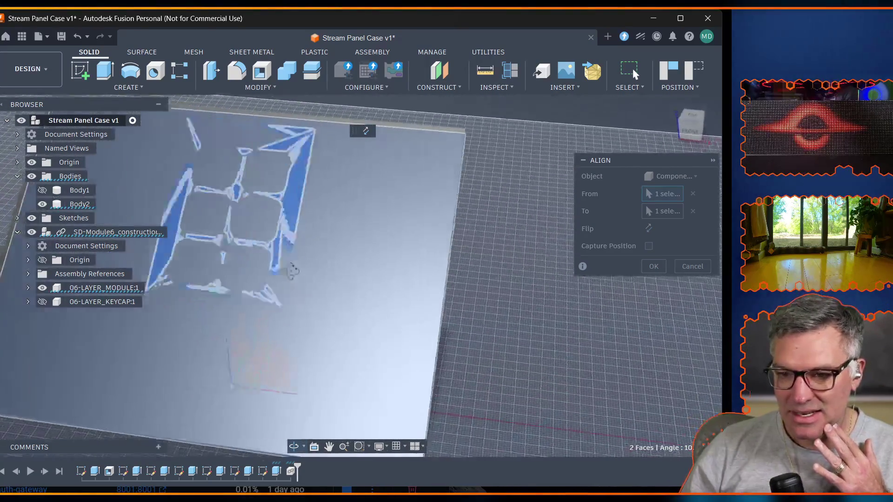
middle_click_drag(291, 272, 295, 266, "shift")
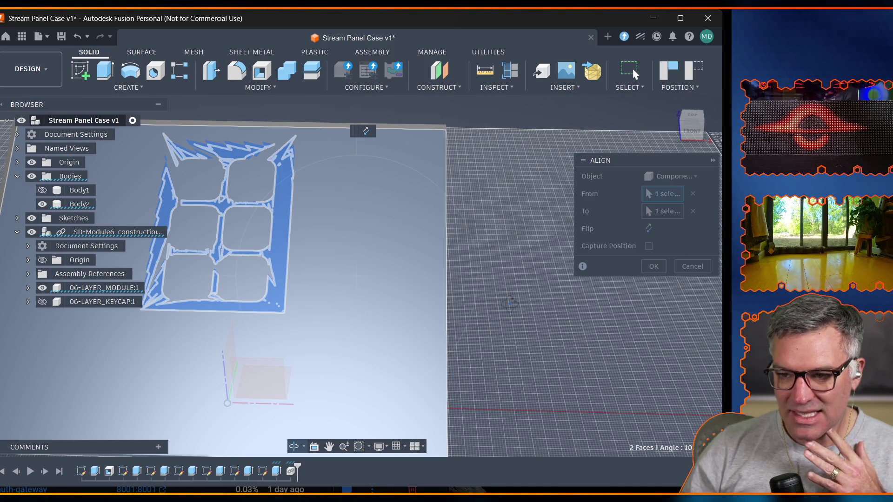
middle_click_drag(510, 307, 510, 230, "shift")
middle_click_drag(365, 130, 365, 131, "shift")
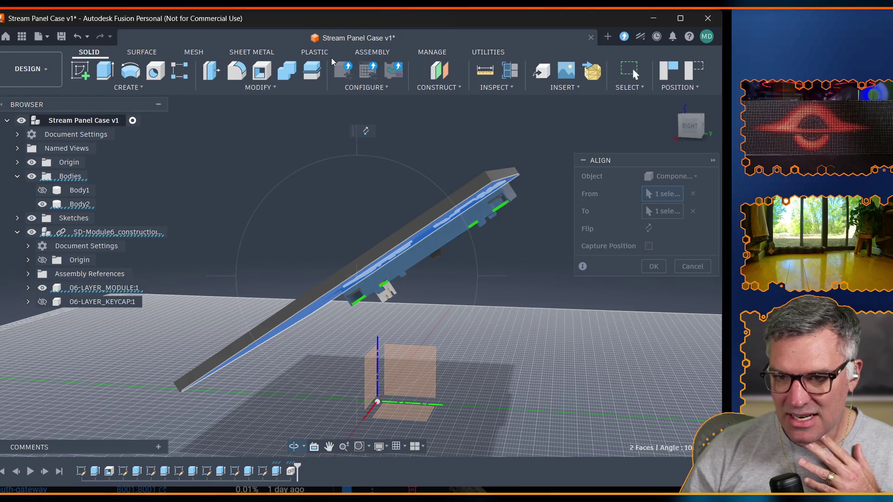
Finish the alignment, save the design as Stream Panel Case v2, and switch to Assembly tools.
key("Return")
key("ctrl+s")
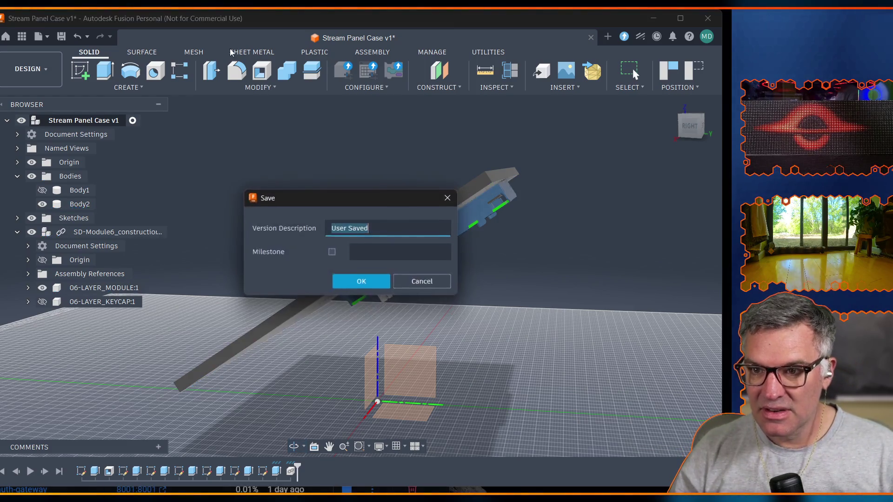
left_click(361, 283)
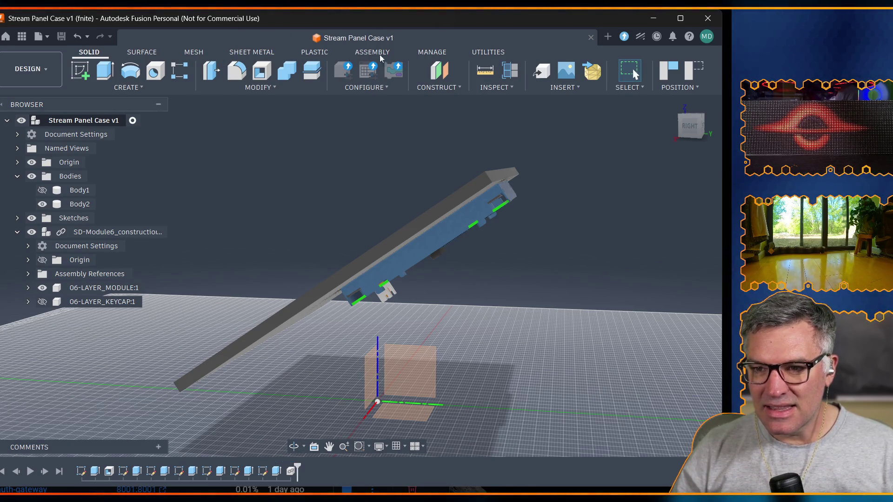
left_click(361, 56)
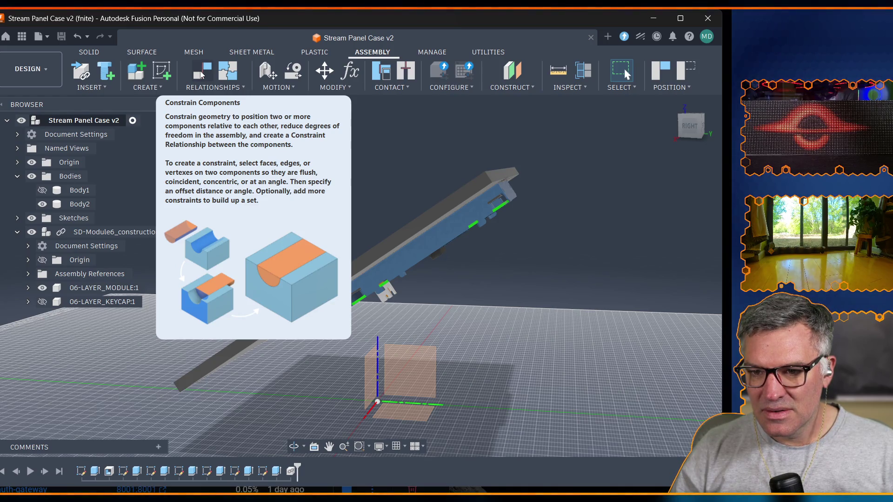
Constrain the module face to the bar face and start a second face-to-face constraint.
left_click(198, 75)
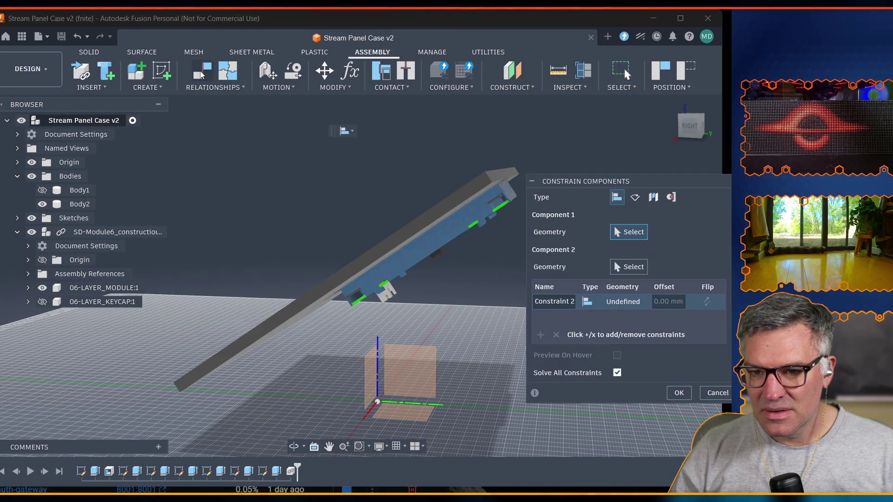
left_click(437, 243)
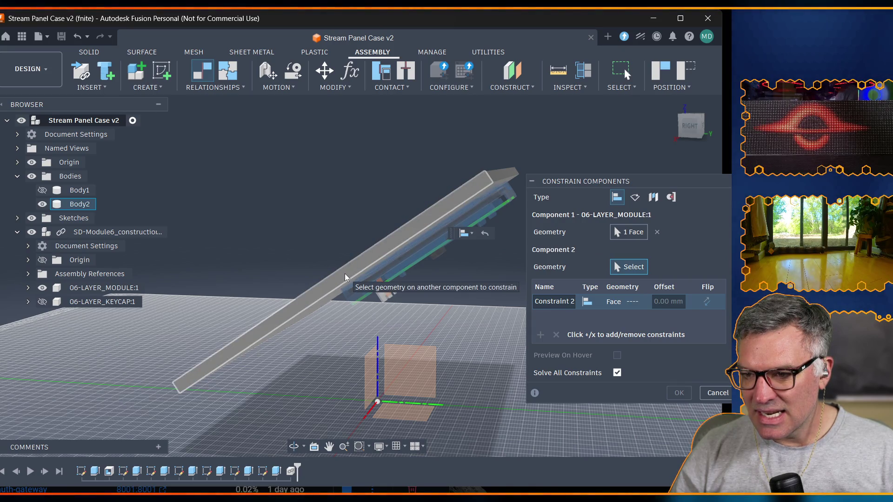
left_click(345, 278)
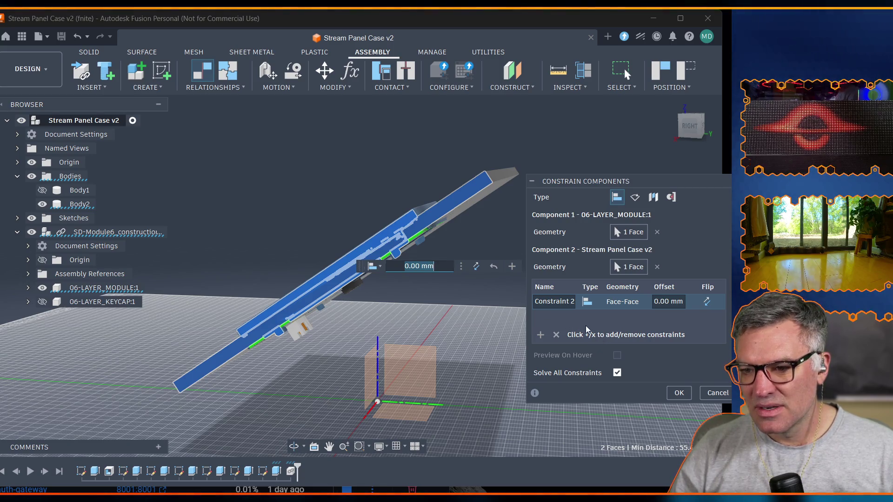
left_click(540, 334)
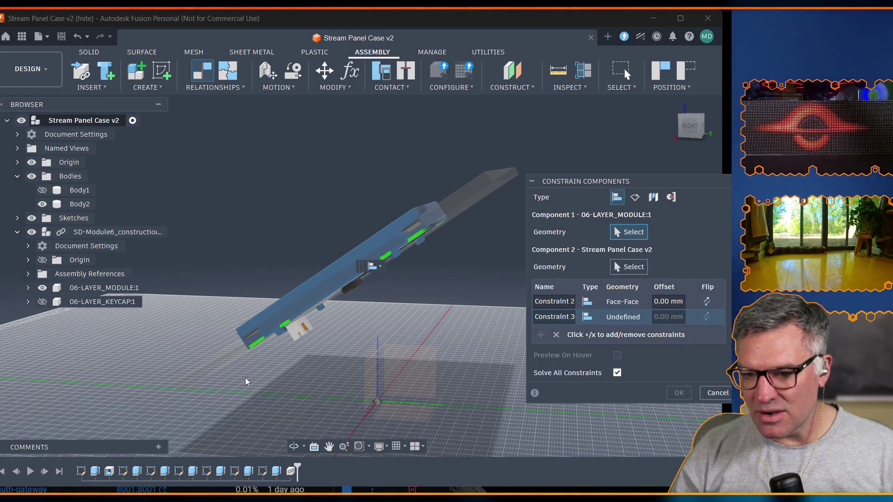
left_click(294, 447)
left_click_drag(209, 390, 265, 321)
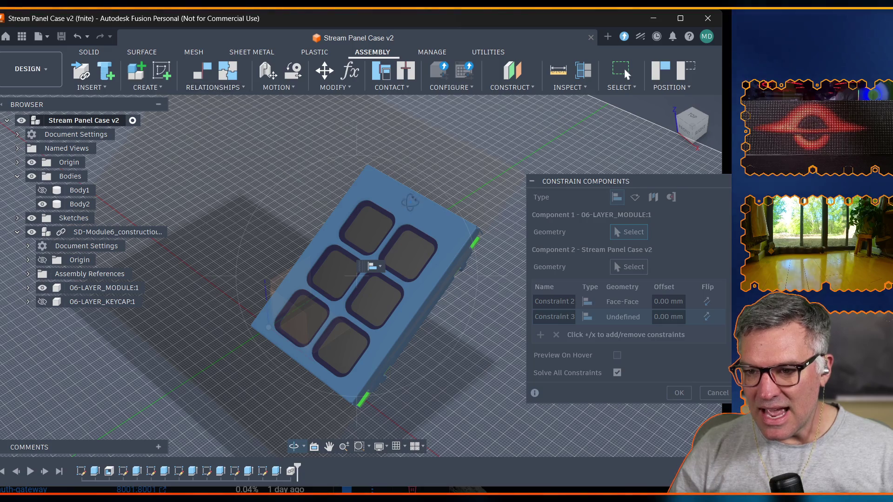
left_click(415, 217)
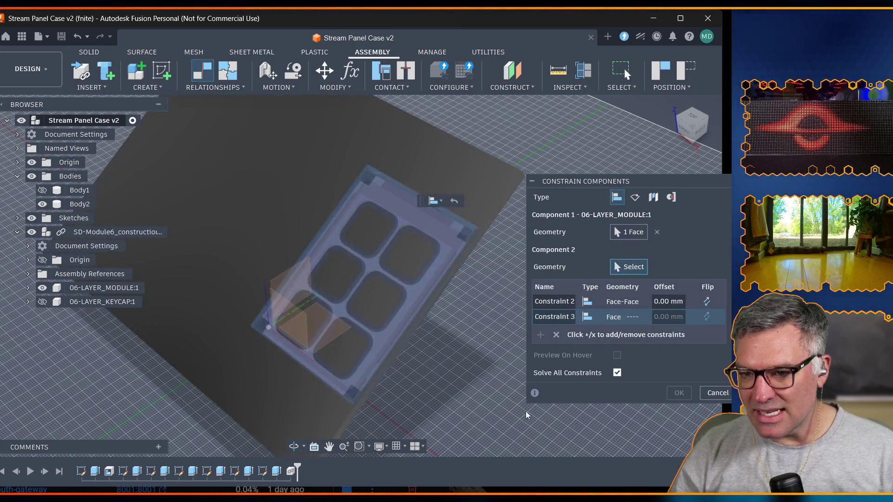
Pick the case face for the second constraint and inspect the module's new placement.
left_click(294, 447)
left_click_drag(356, 274, 412, 328)
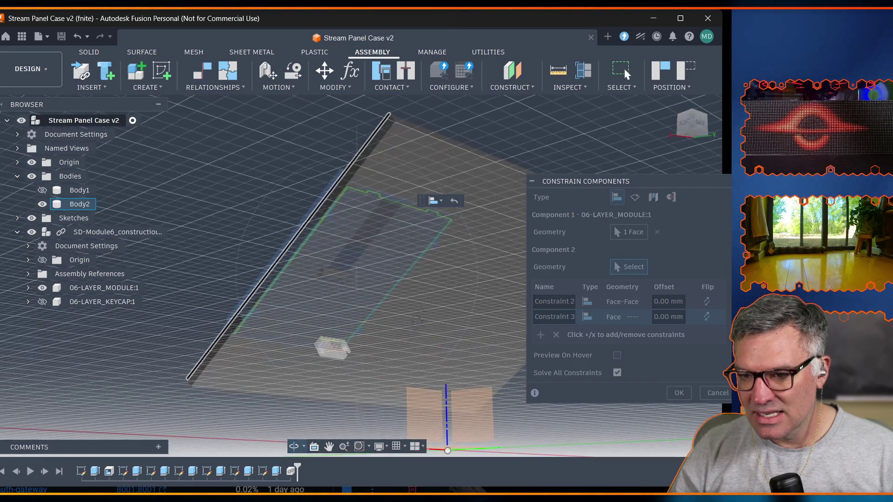
left_click_drag(433, 377, 442, 409)
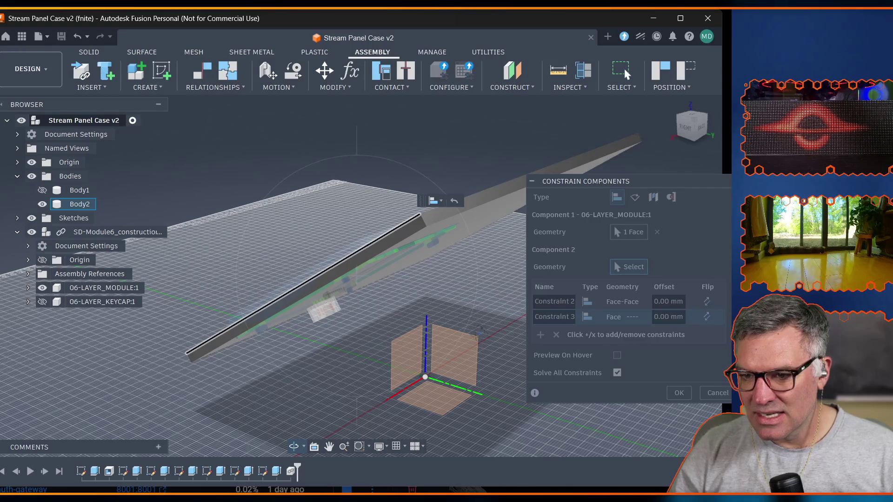
key("Escape")
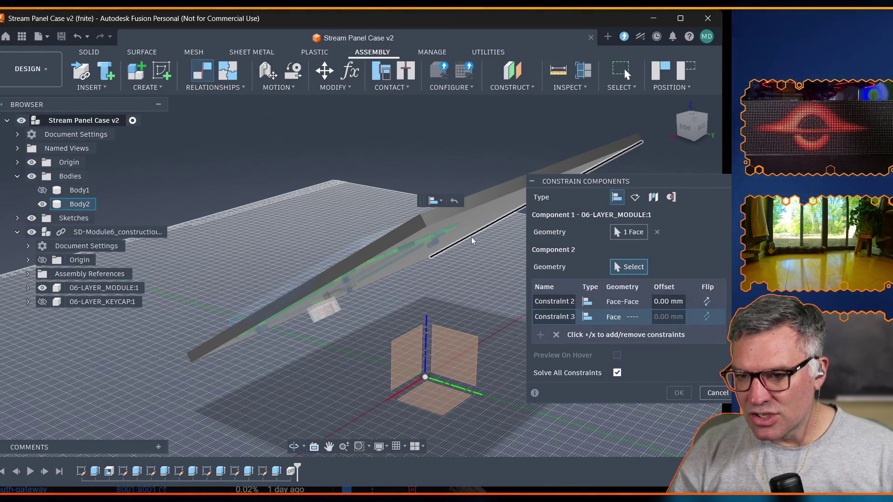
left_click(468, 230)
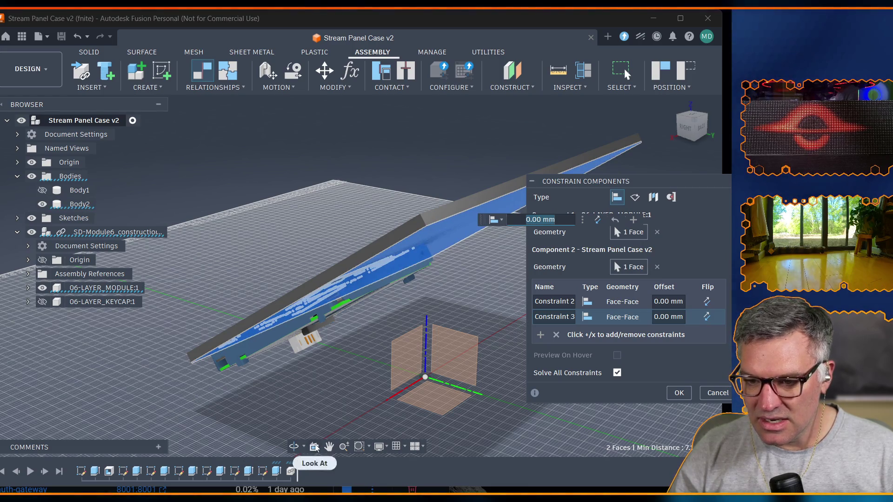
left_click(293, 447)
mouse_move(294, 436)
left_mouse_down()
mouse_move(293, 416)
mouse_move(174, 398)
left_mouse_up()
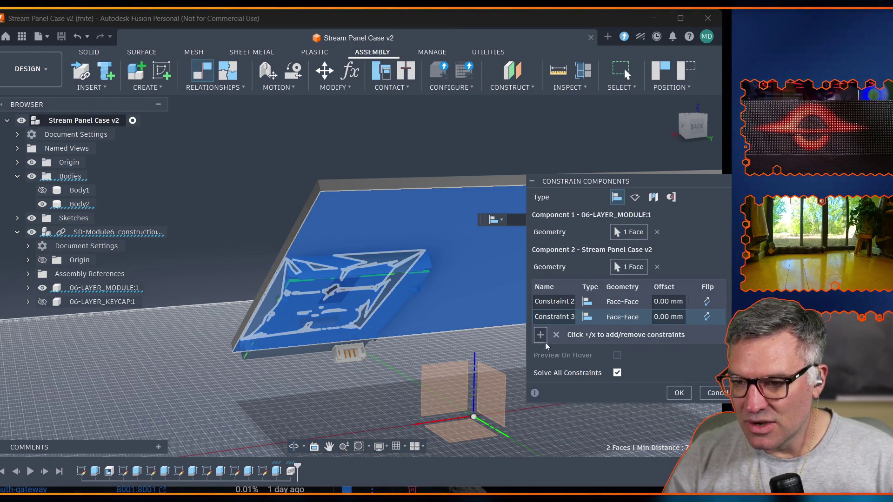
Rename the constraints to Left Edge and Face and apply them.
left_click(555, 303)
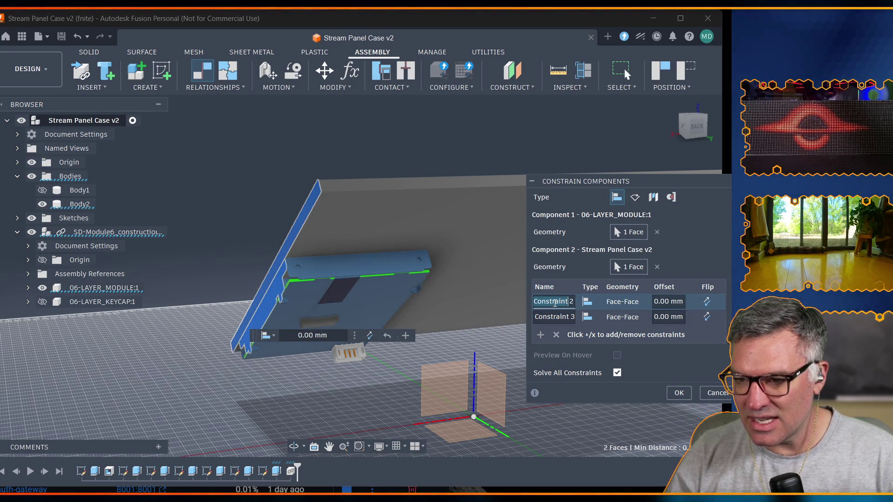
left_click(566, 304)
key("ctrl+a")
type("Left Edge")
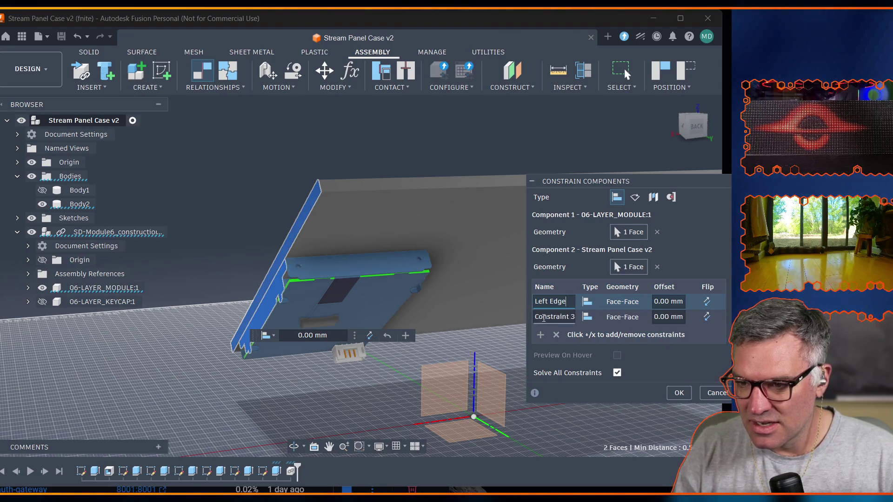
left_click(543, 319)
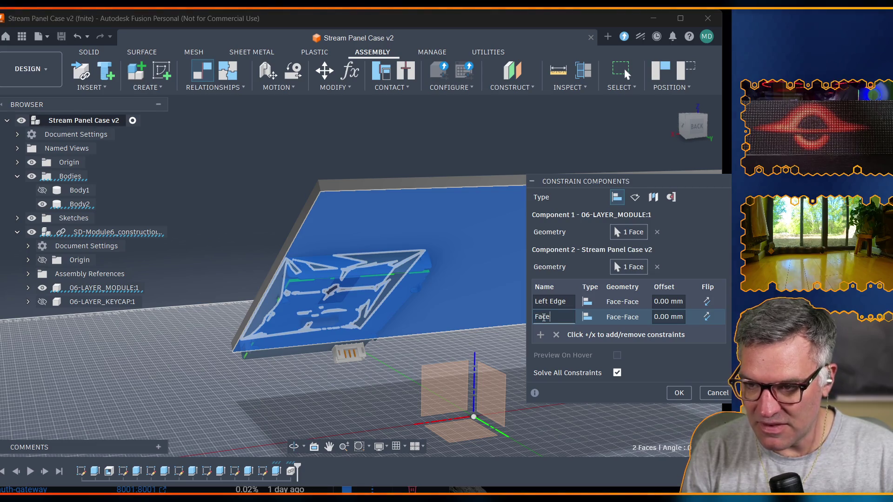
key("Return")
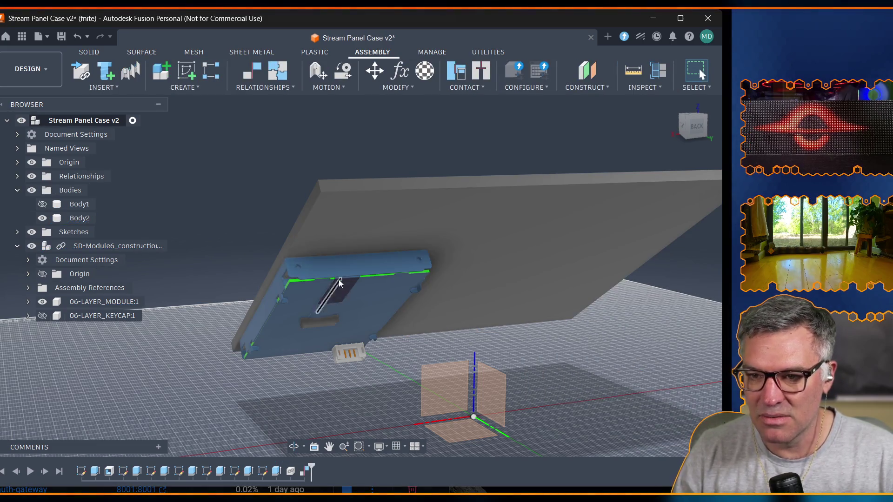
Reopen the module's constraints and add a new constraint named Top Edge.
double_click(341, 290)
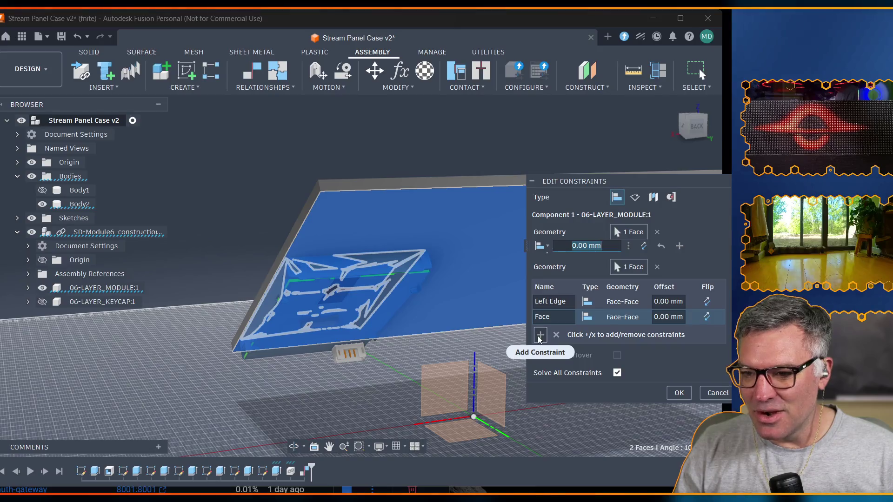
left_click(539, 335)
double_click(561, 332)
type("Top Edge")
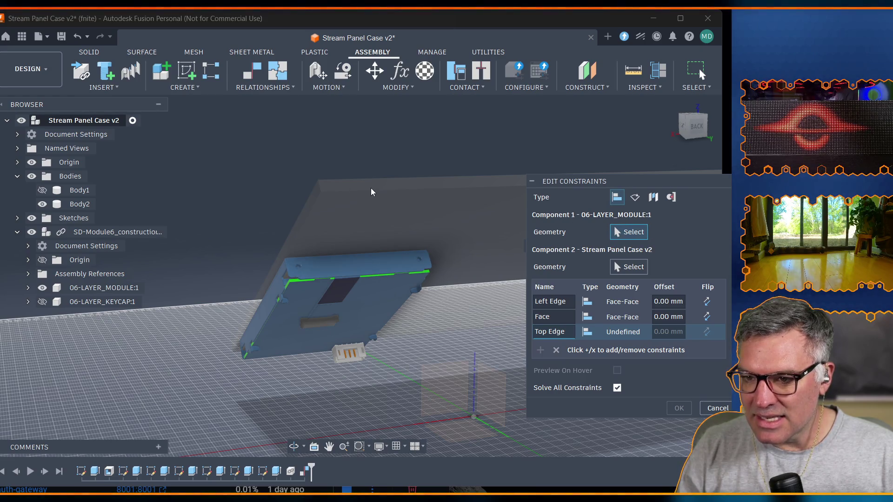
Mate the module and case top faces for Top Edge, set Left Edge offset 30mm and Top Edge 300.
left_click(349, 263)
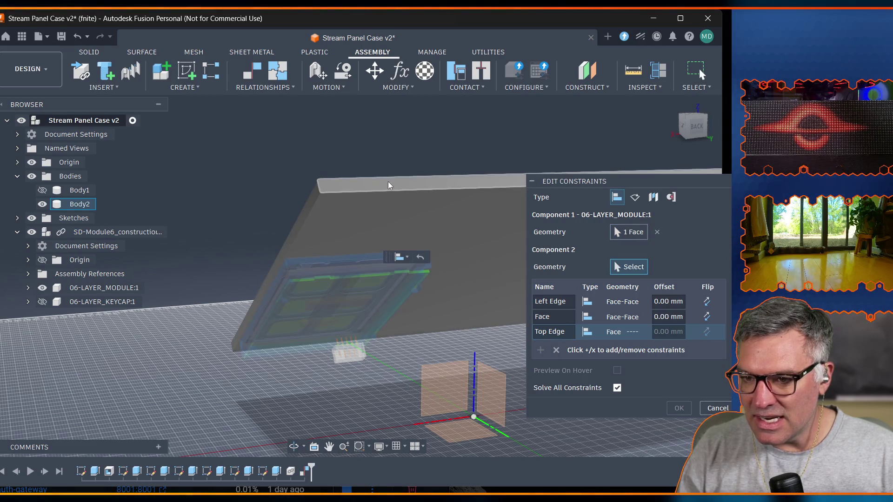
left_click(388, 186)
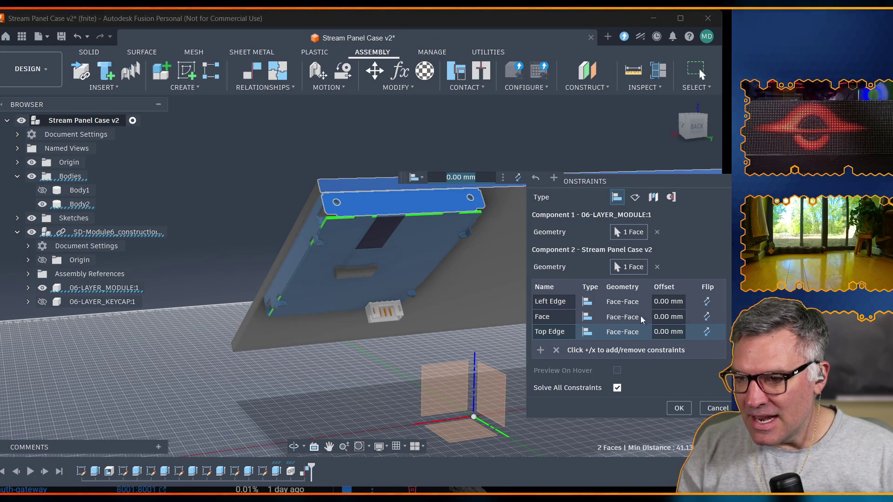
left_click(668, 301)
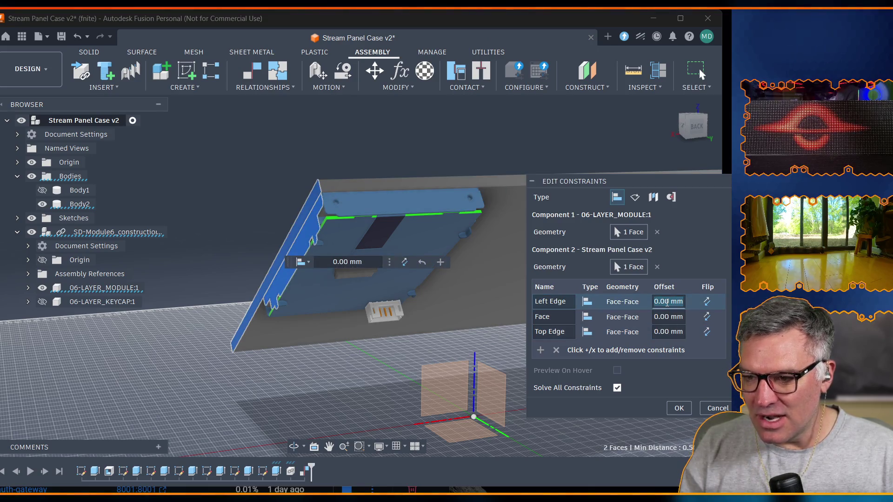
type("30mm")
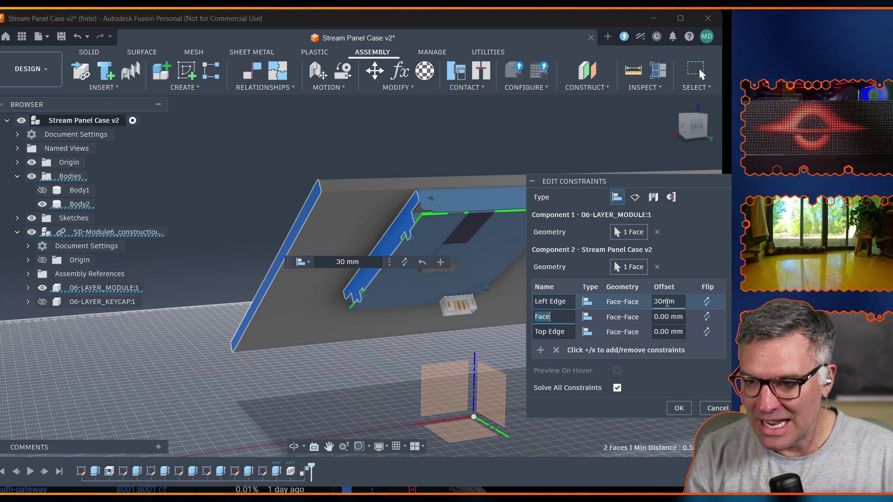
key("Tab")
key("Tab")
key("Tab")
type("300")
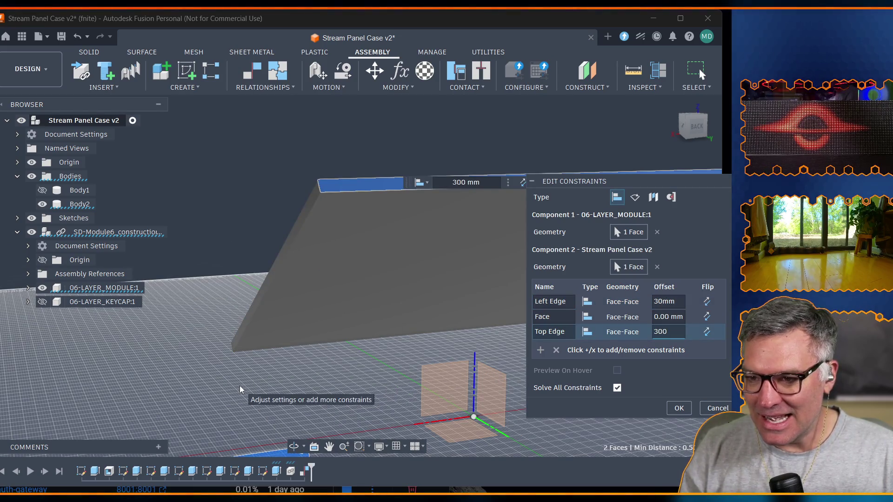
left_click(293, 447)
mouse_move(297, 419)
left_mouse_down()
mouse_move(302, 373)
mouse_move(252, 390)
mouse_move(227, 437)
mouse_move(259, 410)
left_mouse_up()
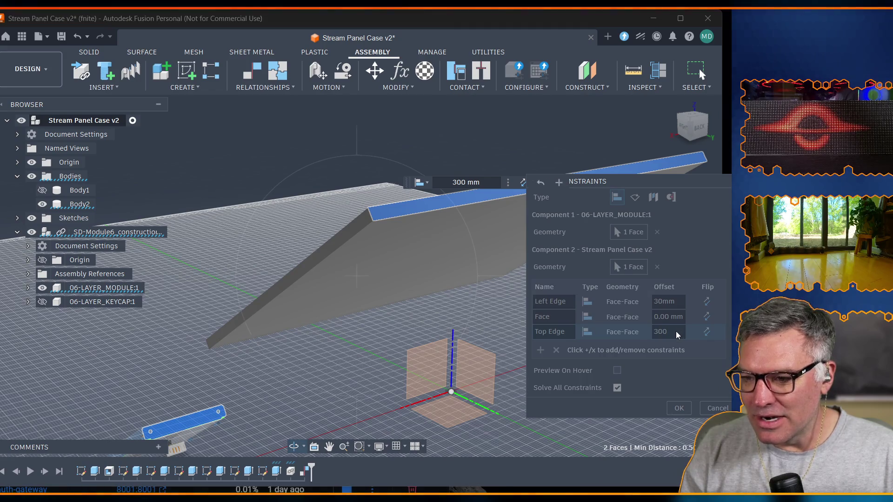
key("BackSpace")
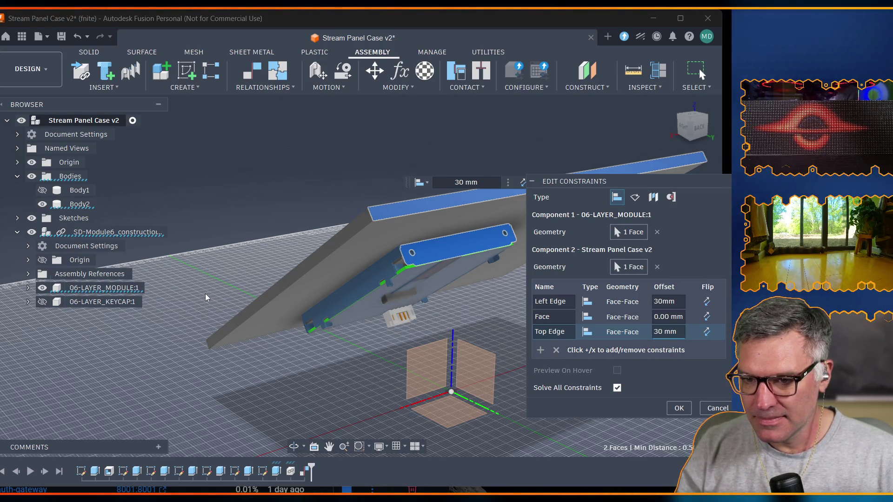
Orbit to check the module 30 mm in from the panel edges, then browse Create commands.
left_click(294, 446)
left_click_drag(348, 314, 352, 368)
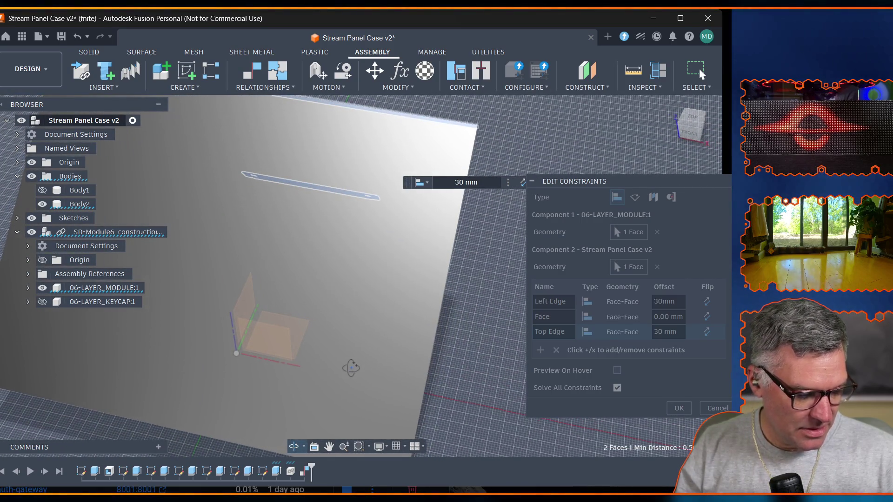
mouse_move(351, 367)
left_mouse_down()
mouse_move(352, 404)
mouse_move(235, 314)
left_mouse_up()
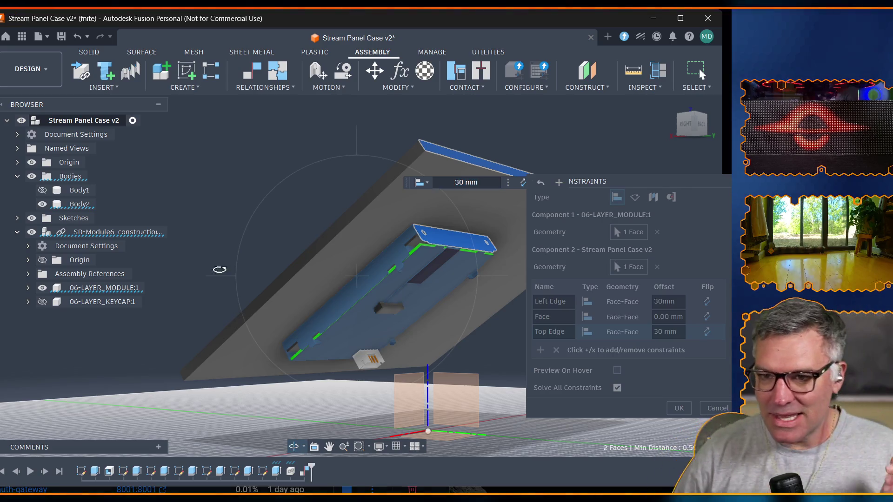
left_click(195, 89)
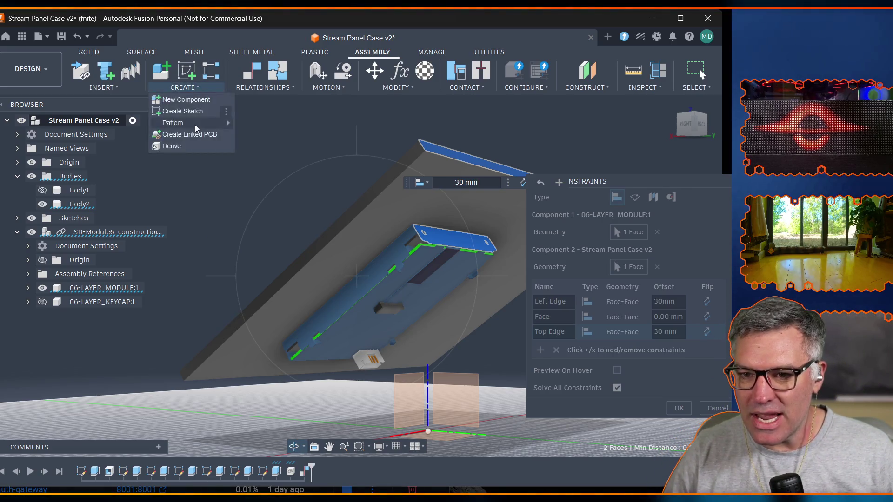
Add user parameter sd_module_left_inset at 30 mm in the Parameters dialog.
left_click(186, 89)
left_click(94, 55)
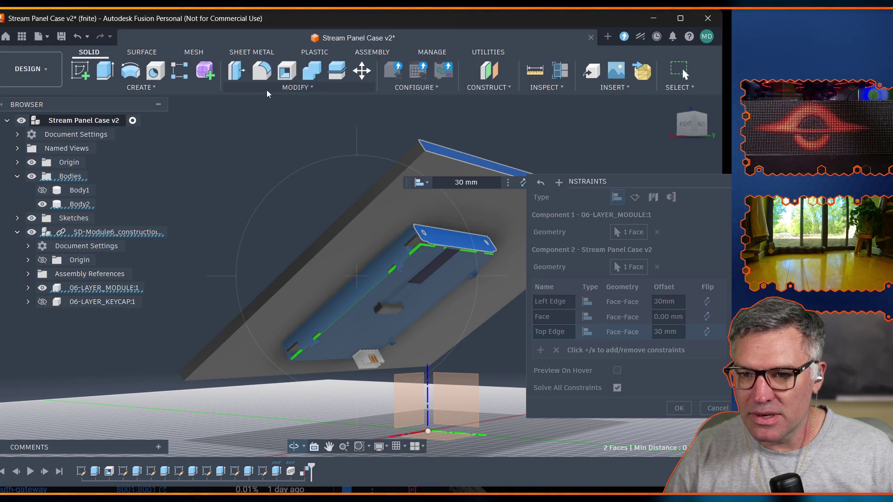
left_click(293, 87)
left_click(258, 346)
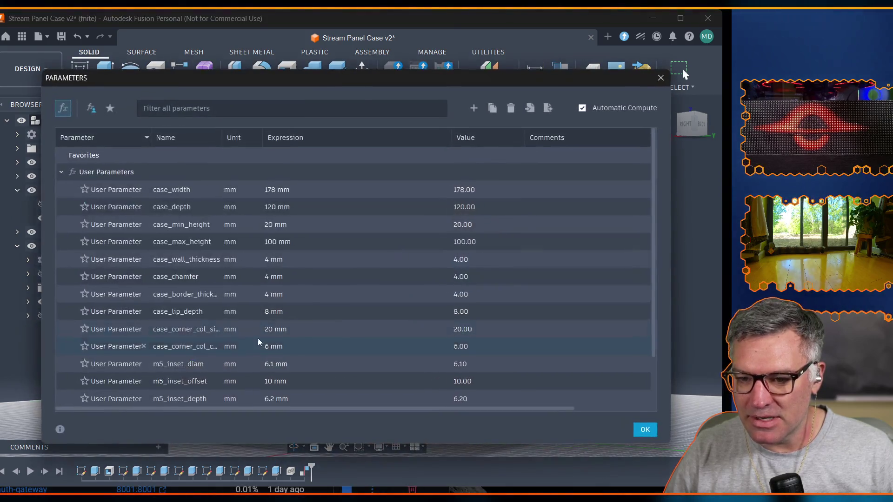
left_click(473, 108)
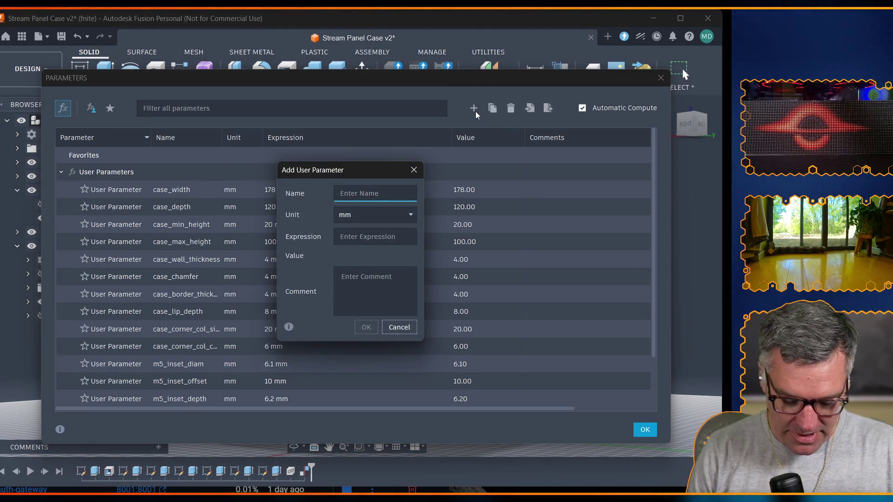
type("k")
key("BackSpace")
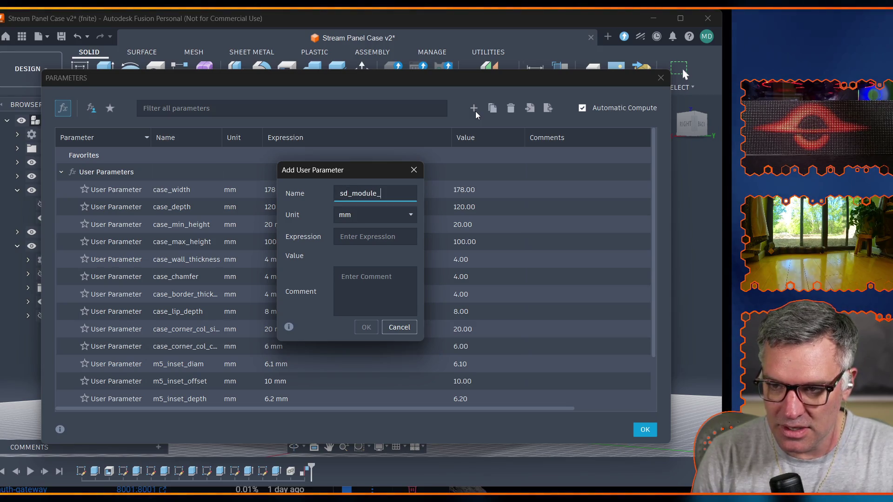
type("left_inset")
key("Tab")
type("30")
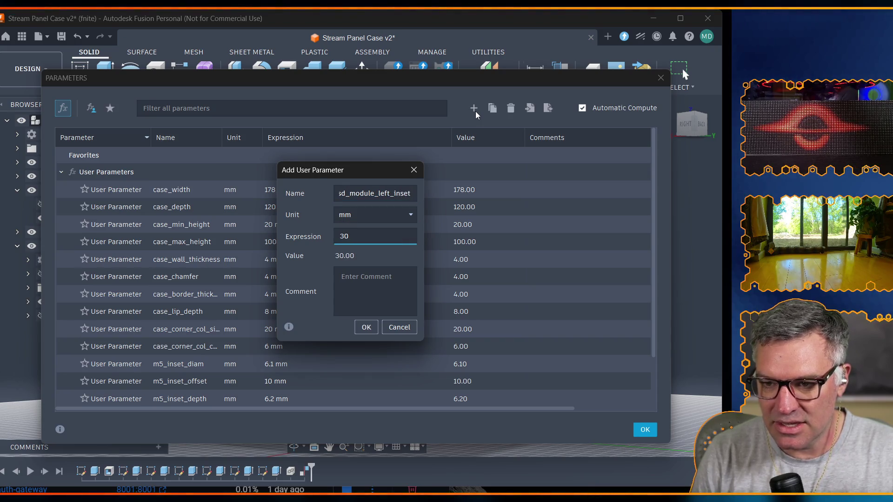
left_click(367, 327)
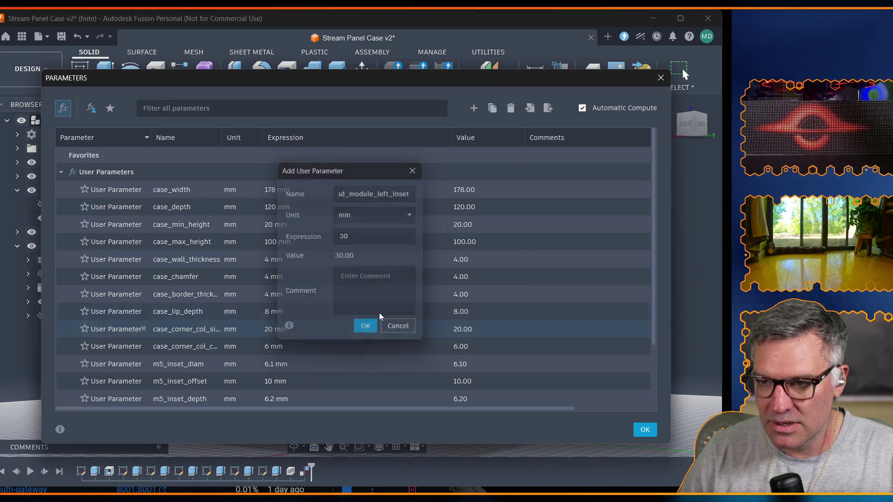
Add user parameter sd_module_top_inset and close the Parameters dialog.
left_click(473, 108)
type("sd_module")
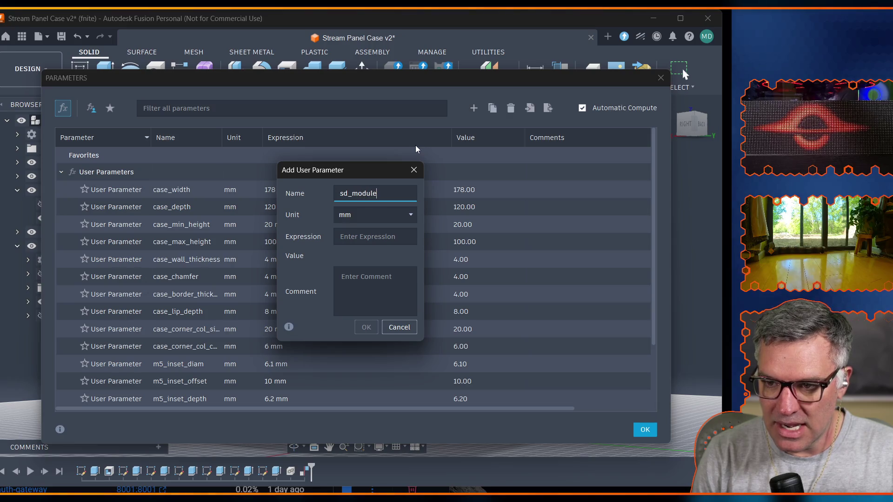
type("_top_inset")
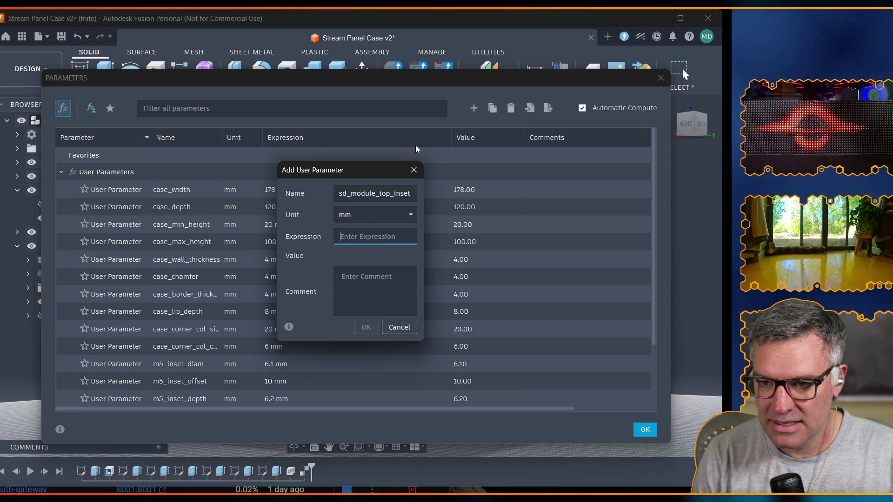
key("Return")
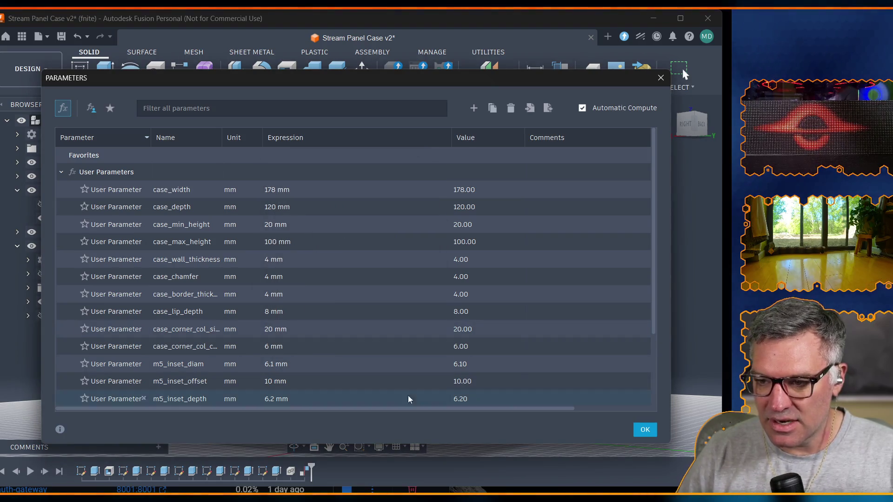
left_click(649, 431)
Open and close Edit Constraints unchanged, then view the model from the top.
double_click(371, 284)
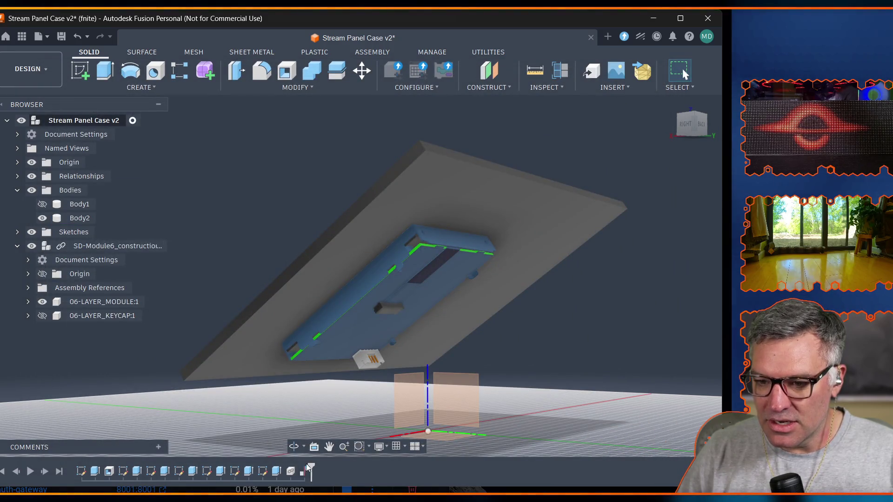
left_click(664, 301)
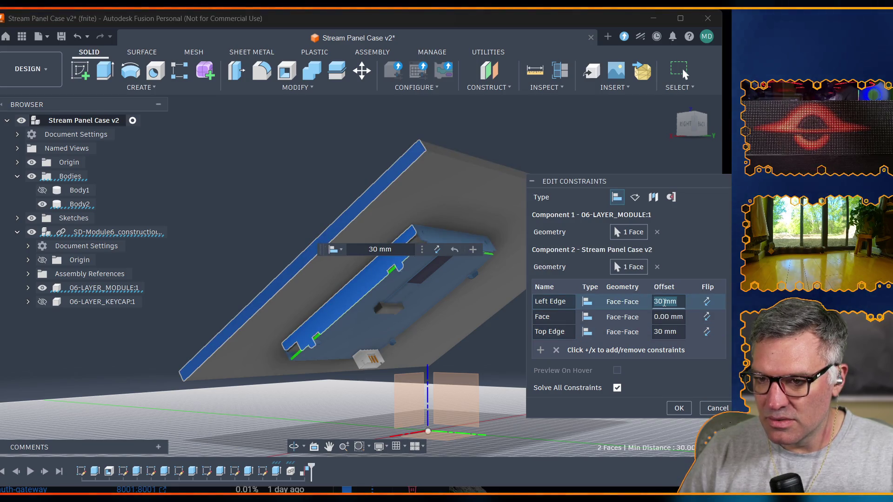
key("Return")
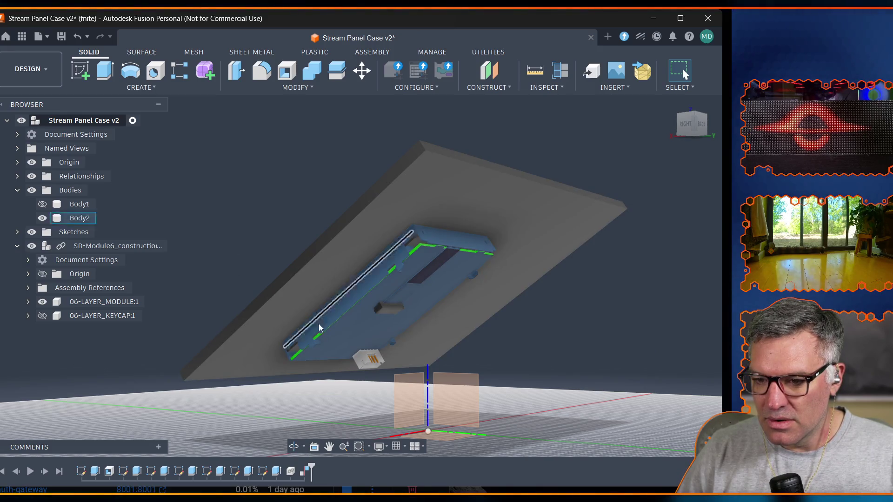
left_click(293, 446)
mouse_move(271, 402)
left_mouse_down()
mouse_move(343, 340)
mouse_move(301, 330)
mouse_move(239, 359)
mouse_move(258, 349)
left_mouse_up()
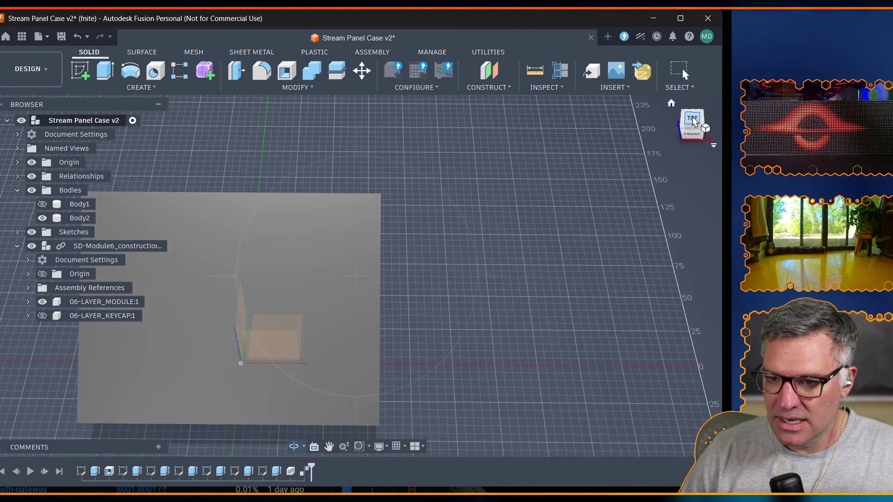
left_click(693, 119)
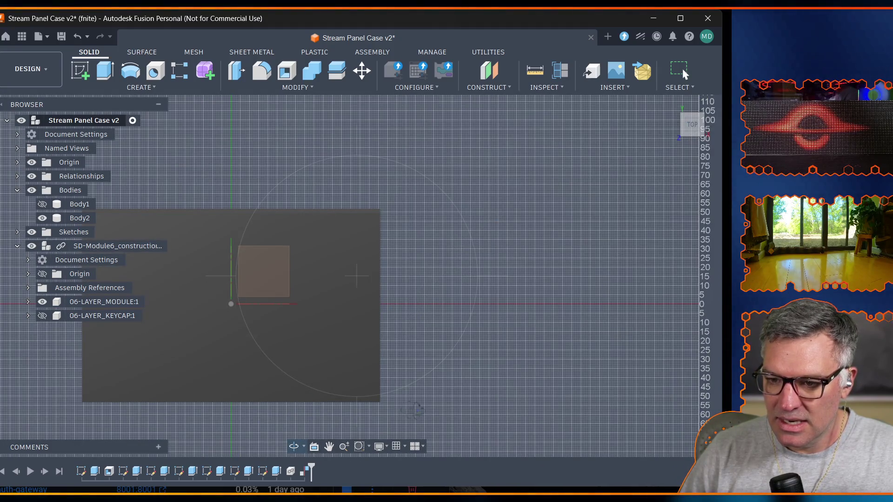
Show Body1 again and inspect the underside before returning to the top view.
left_click(42, 204)
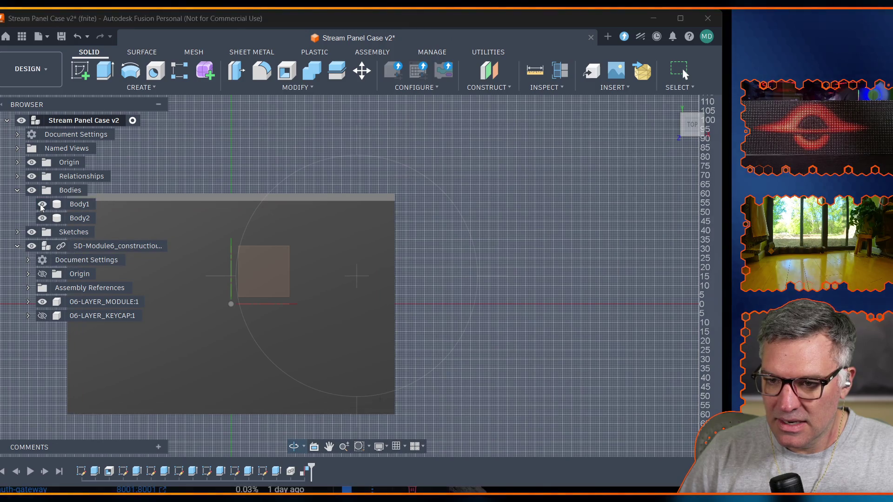
left_click(42, 203)
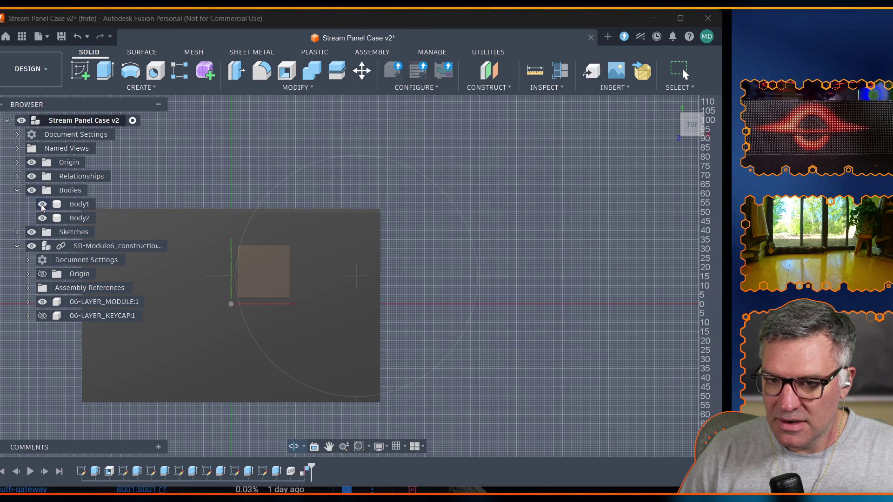
left_click(42, 203)
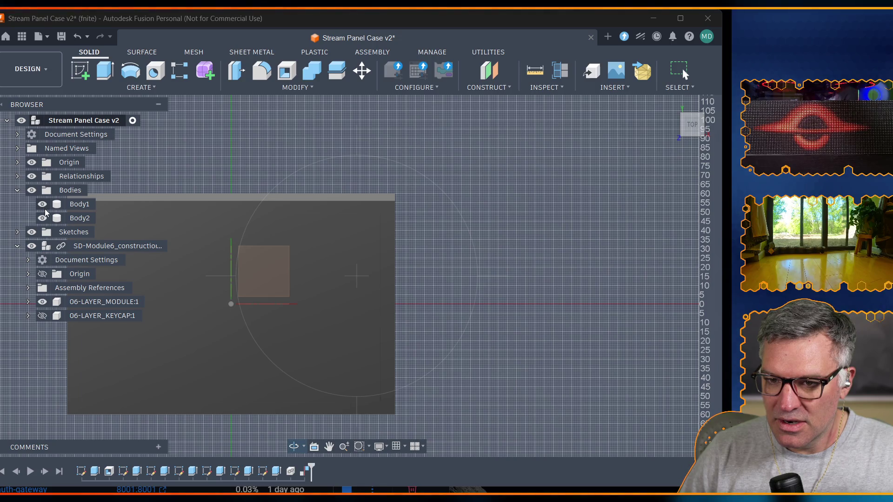
middle_click_drag(356, 276, 357, 174, "shift")
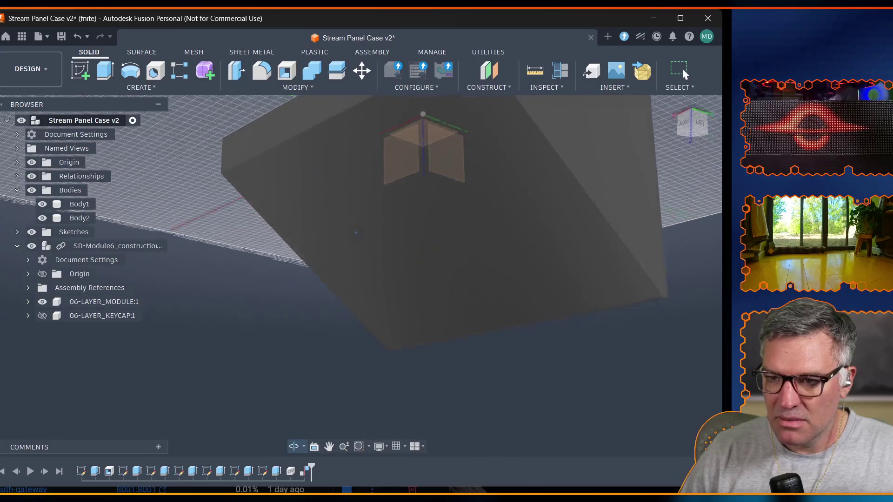
middle_click_drag(357, 233, 356, 276, "shift")
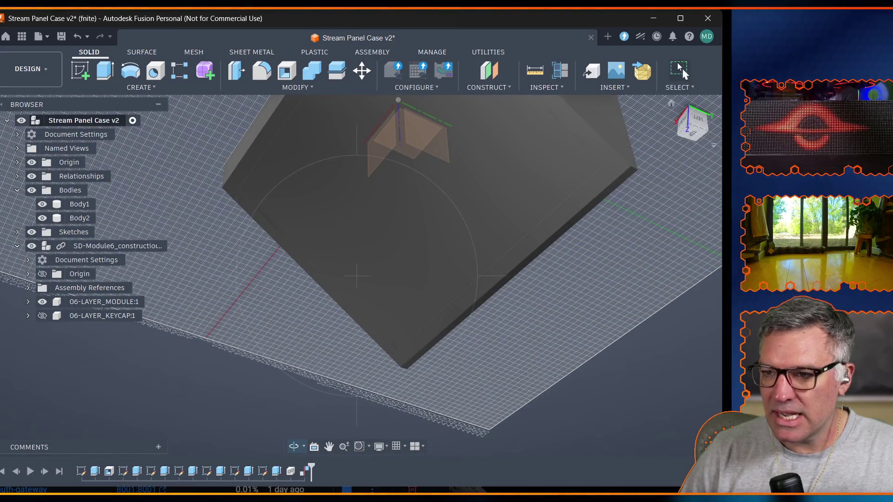
left_click(696, 134)
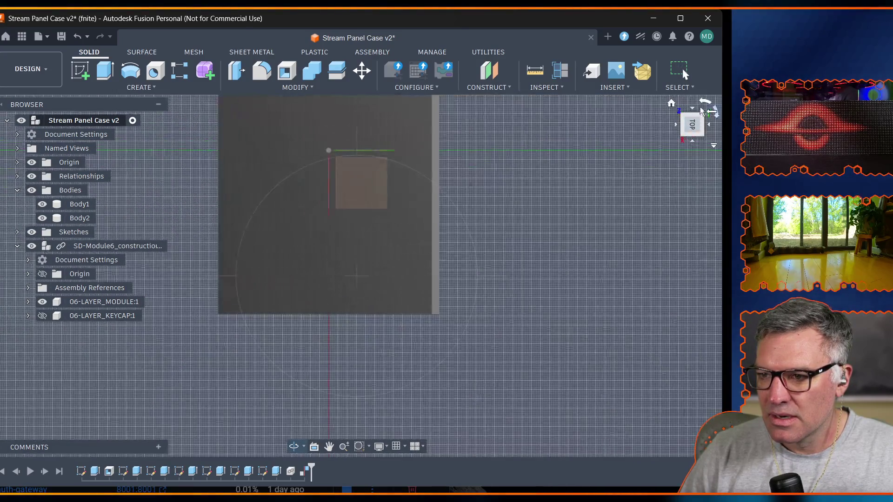
Rotate the top view upright and pan the panel right and up.
left_click(706, 103)
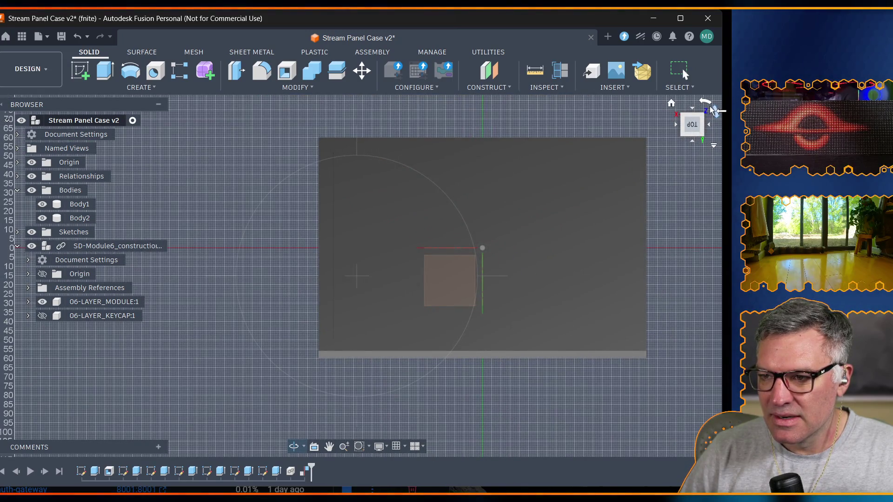
left_click(715, 110)
left_click(715, 110)
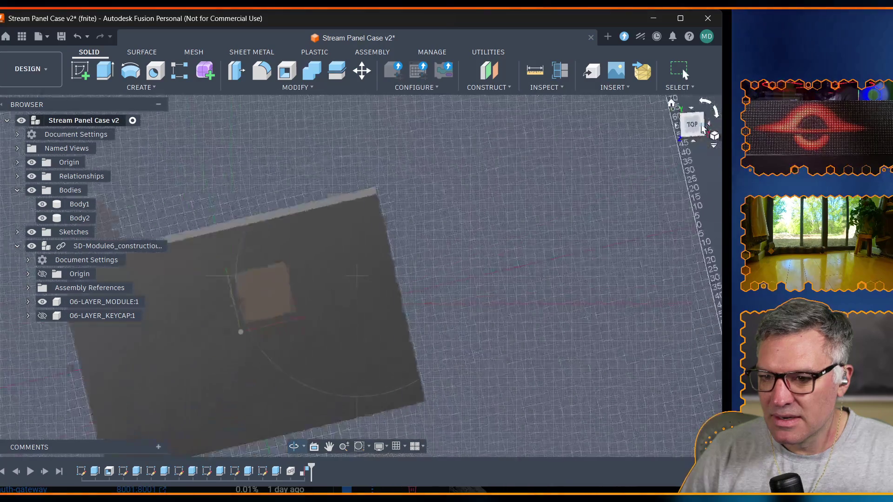
left_click(329, 446)
left_click_drag(210, 387, 311, 317)
scroll(298, 212, "up", 2)
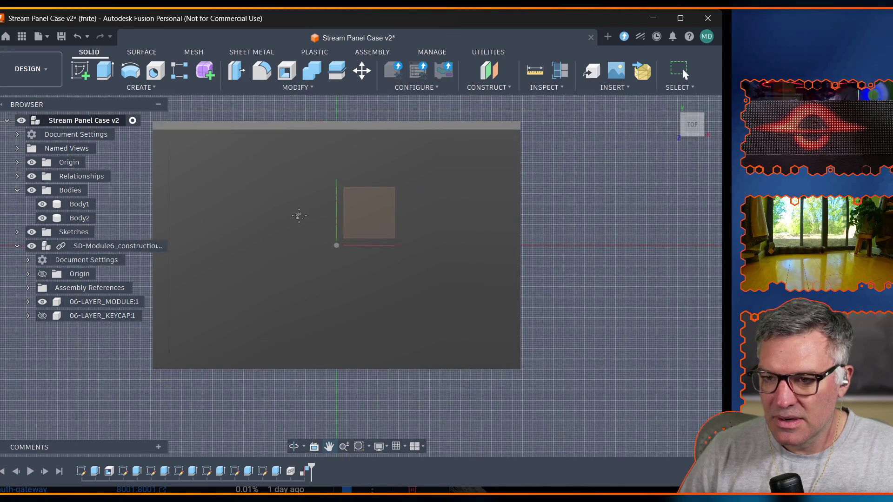
scroll(296, 210, "up", 1)
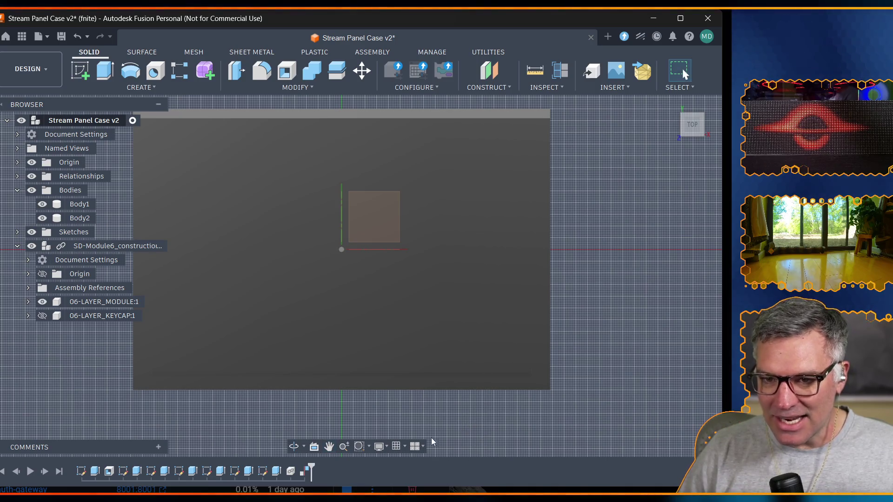
Set the Left Edge offset to sd_module_left_inset and Top Edge to sd_module_top_inset.
double_click(310, 472)
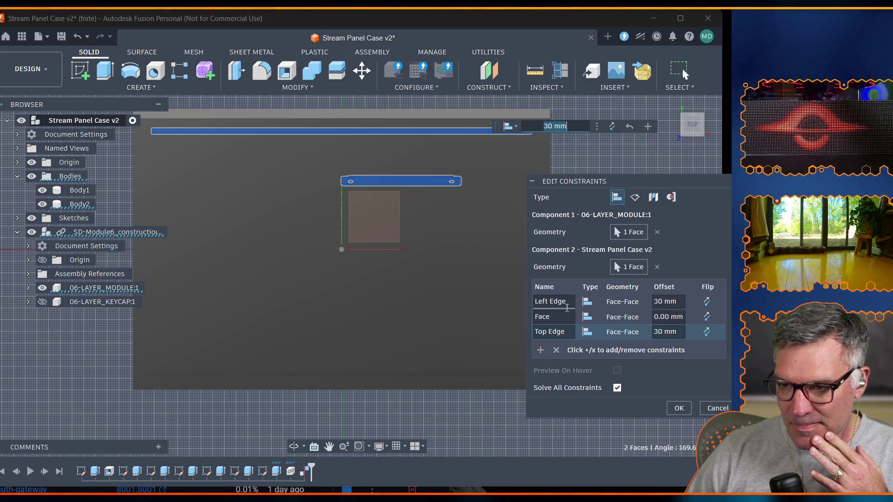
left_click(664, 301)
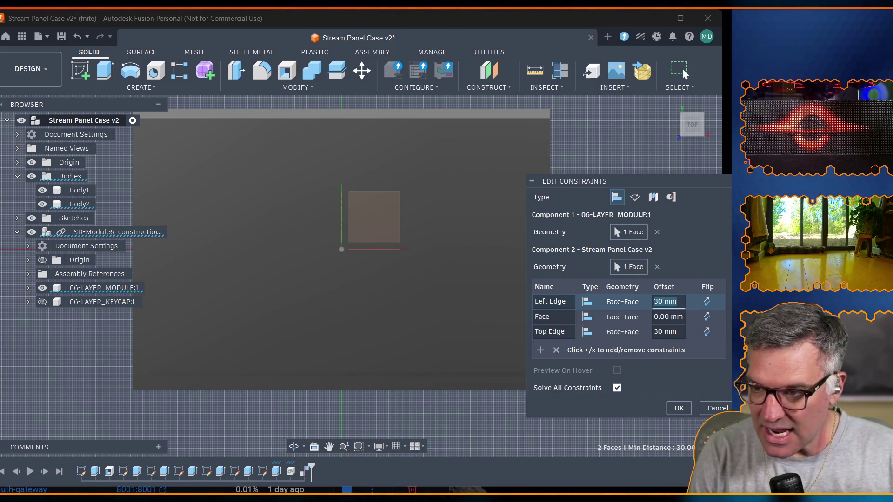
type("sd")
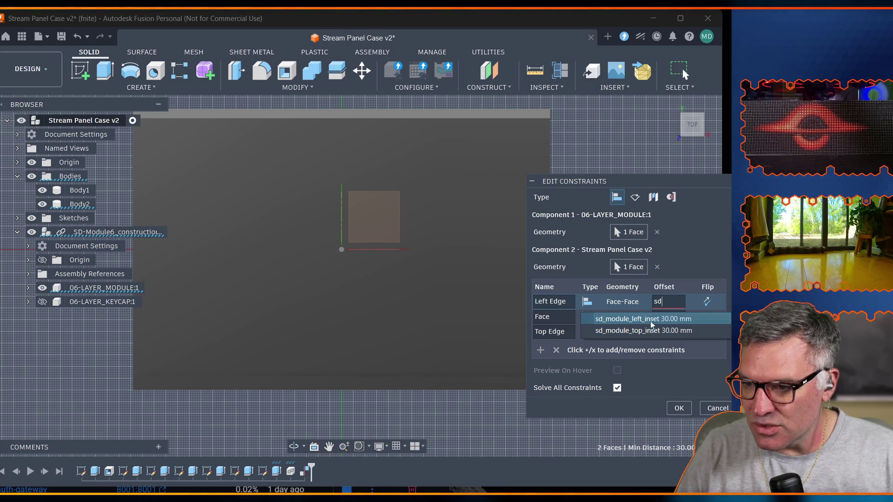
left_click(648, 320)
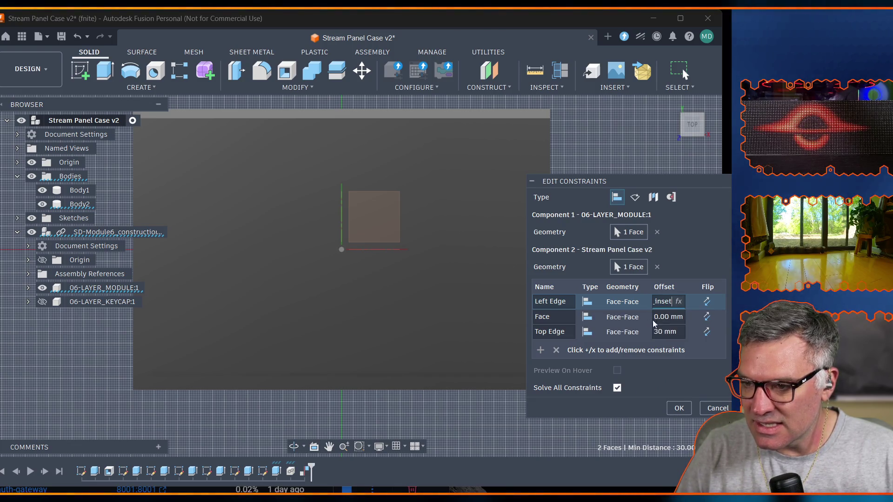
key("Tab")
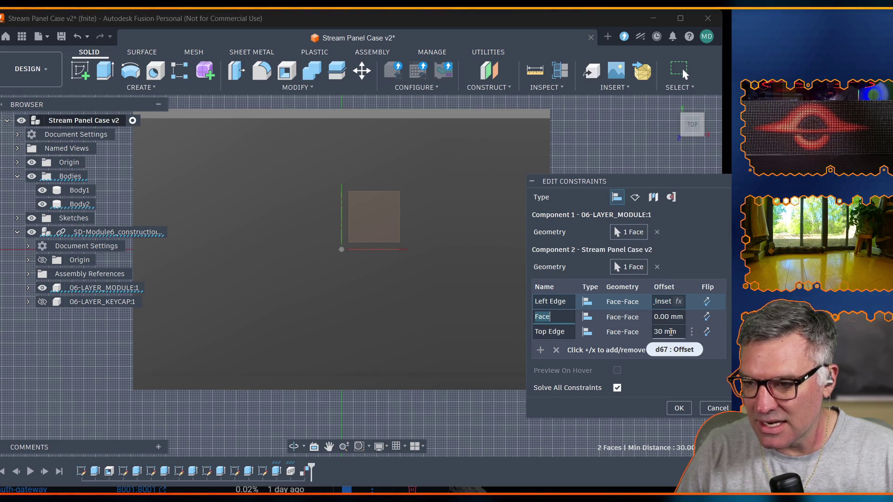
left_click(666, 330)
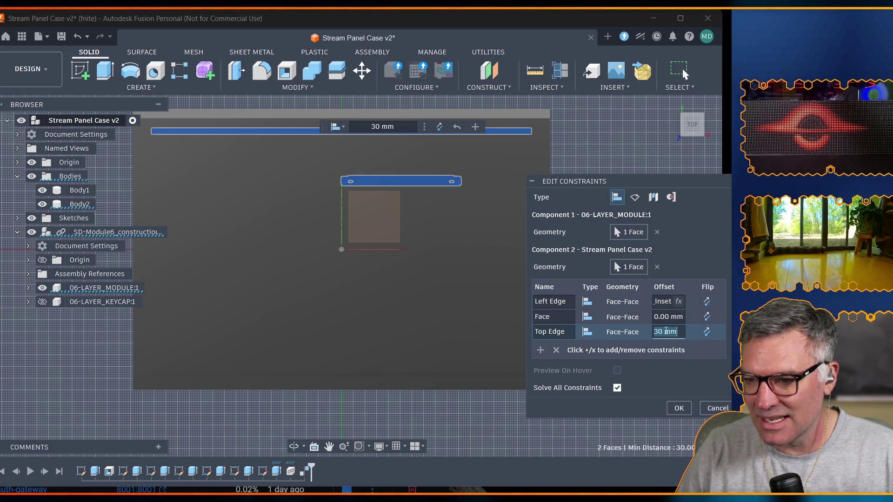
type("sd")
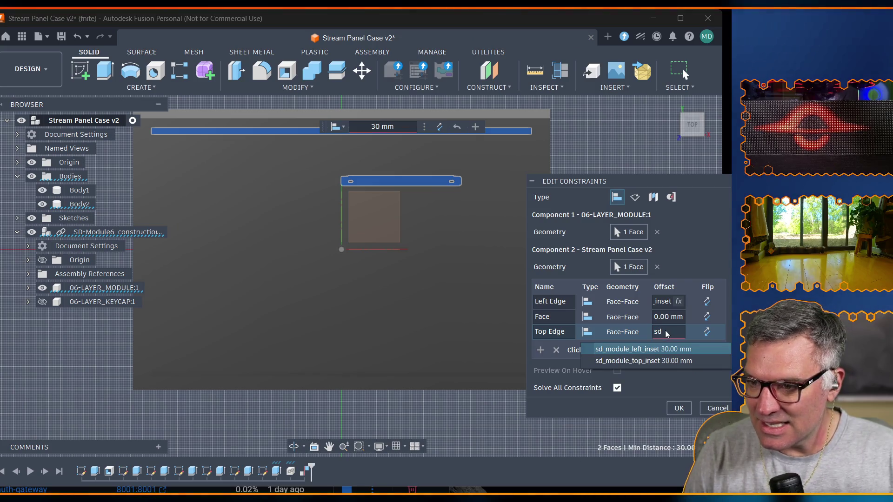
left_click(652, 360)
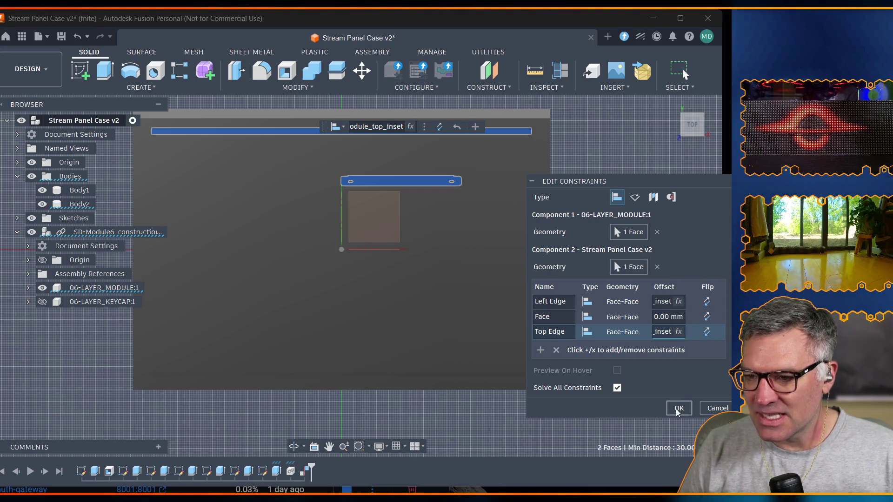
Rename Left Edge to Right Edge, apply the constraints, and hide Body2.
double_click(569, 302)
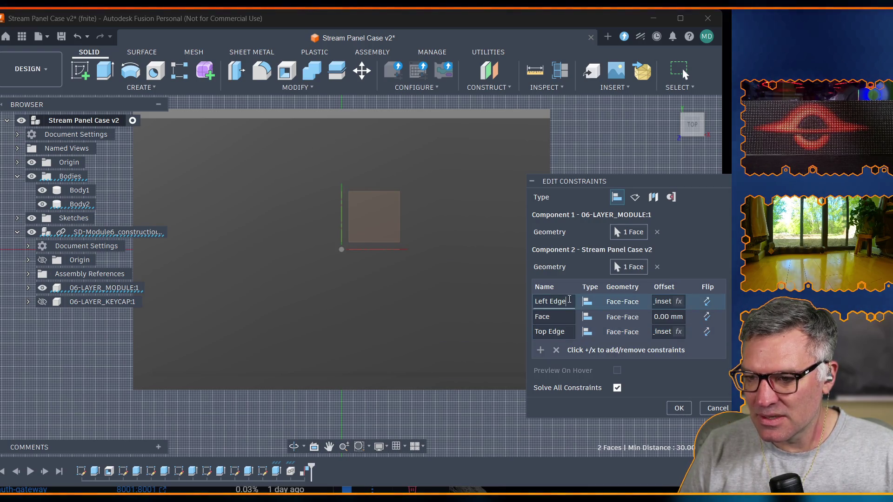
type("Right Edge")
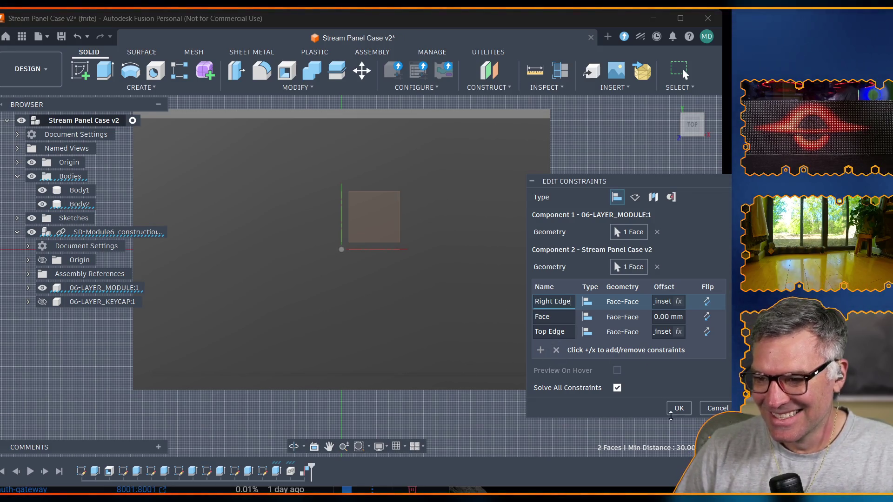
left_click(675, 409)
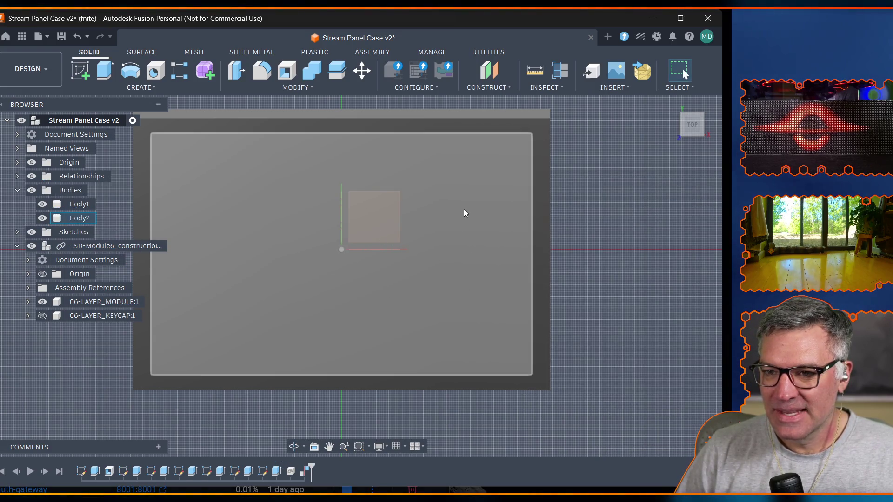
left_click(41, 219)
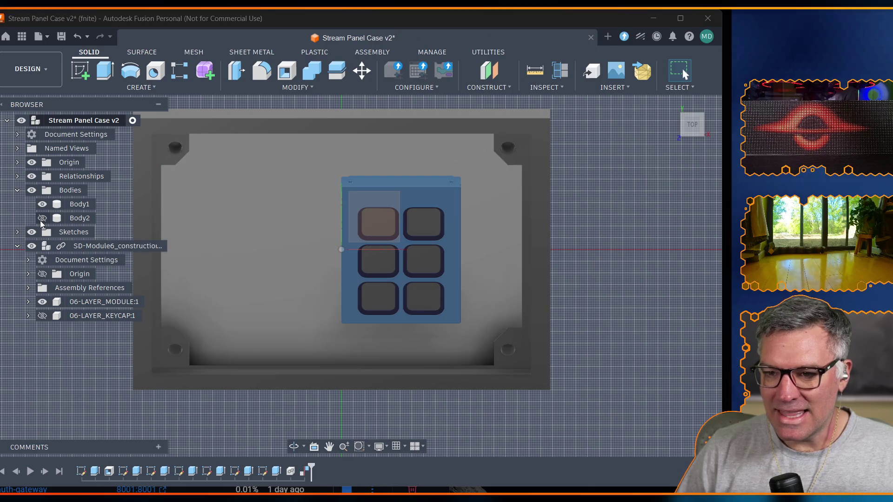
Toggle Body2's visibility to review the keypad panel on the case, leaving it shown.
left_click(353, 201)
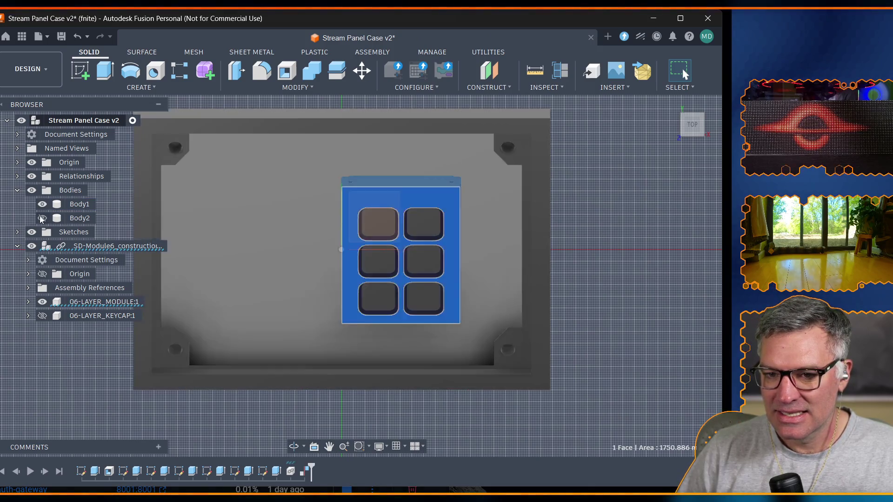
left_click(41, 219)
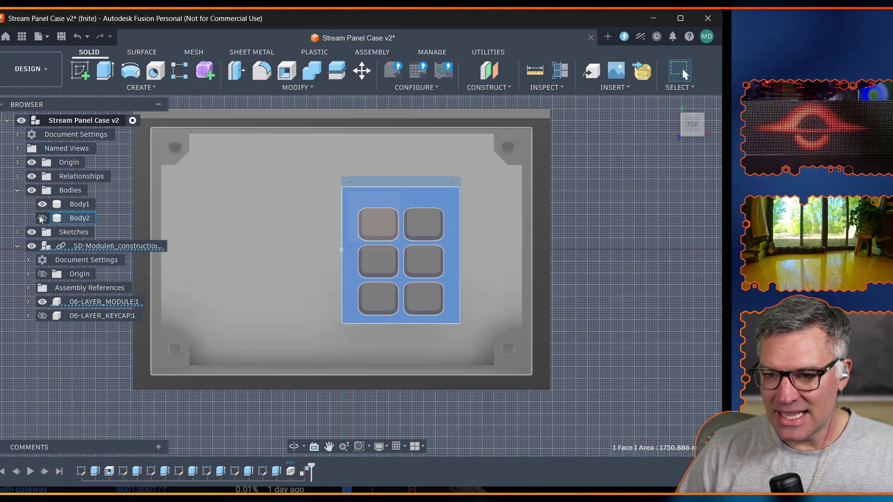
left_click(41, 218)
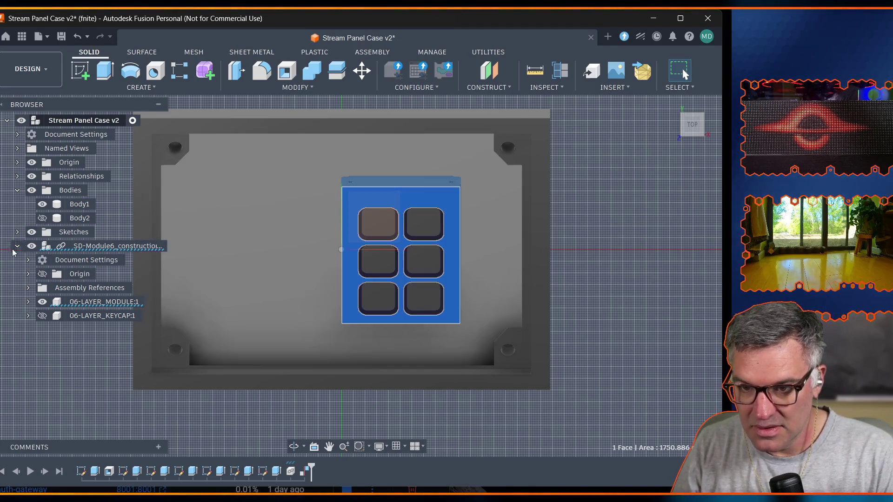
left_click(43, 218)
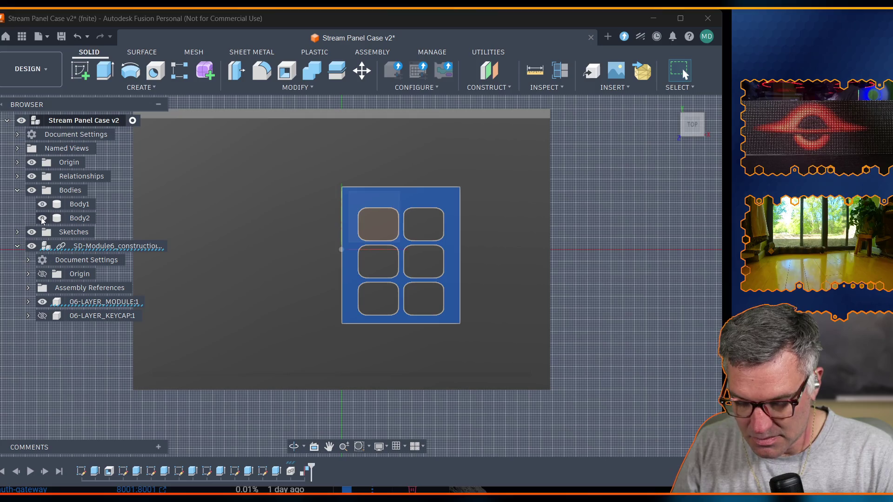
key("p")
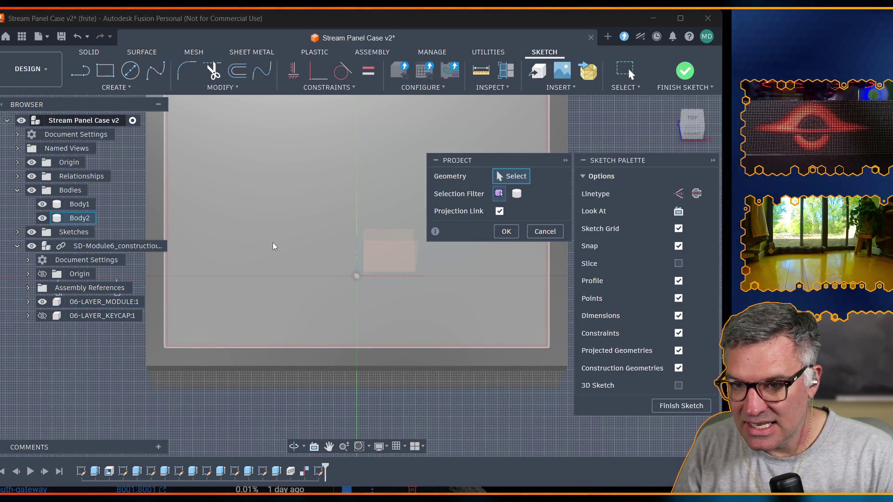
Try projecting the case face, cancel it, and hide Body2 to expose the keypad panel.
left_click(288, 263)
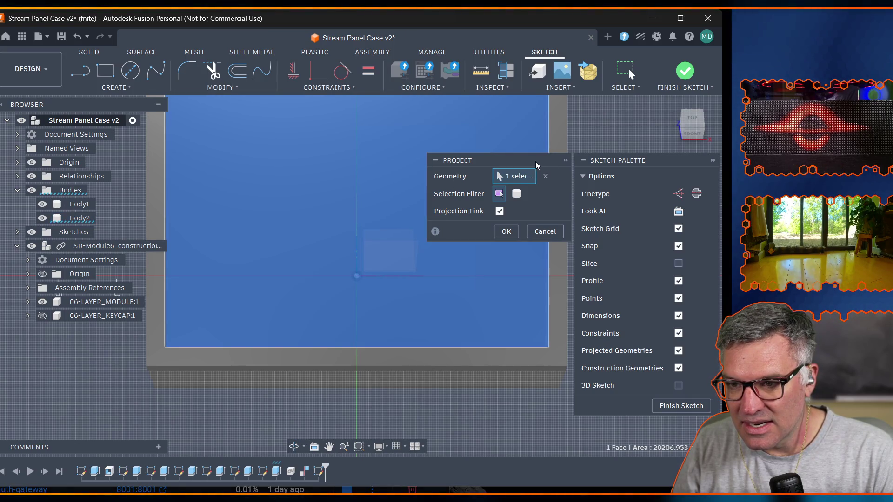
left_click(546, 231)
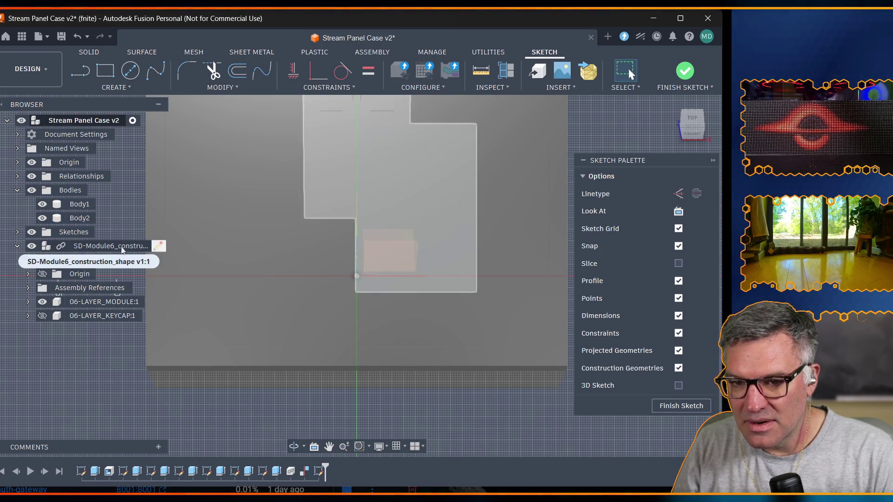
left_click(84, 302)
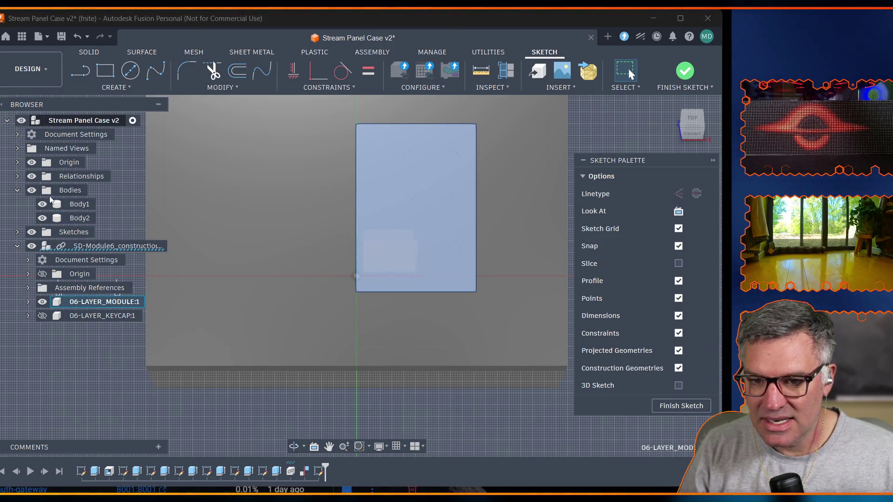
left_click(42, 217)
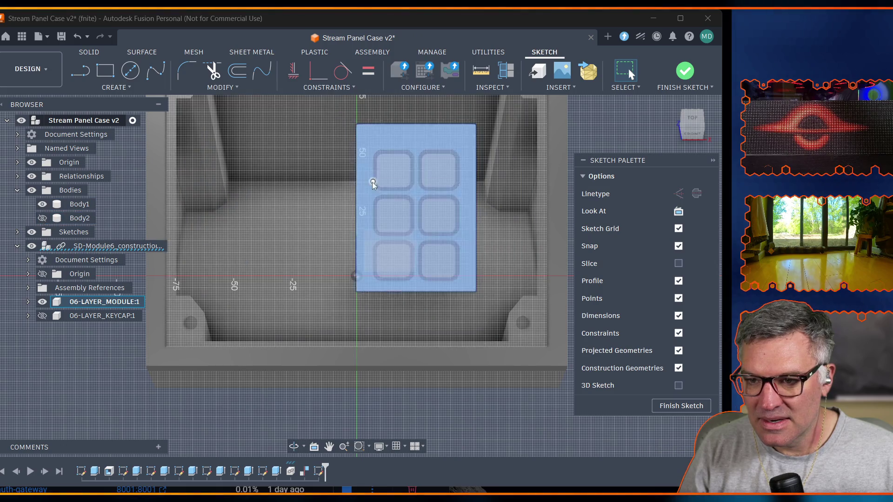
Try projecting the keypad panel face, cancel again, and finish the empty sketch.
left_click(378, 135)
key("p")
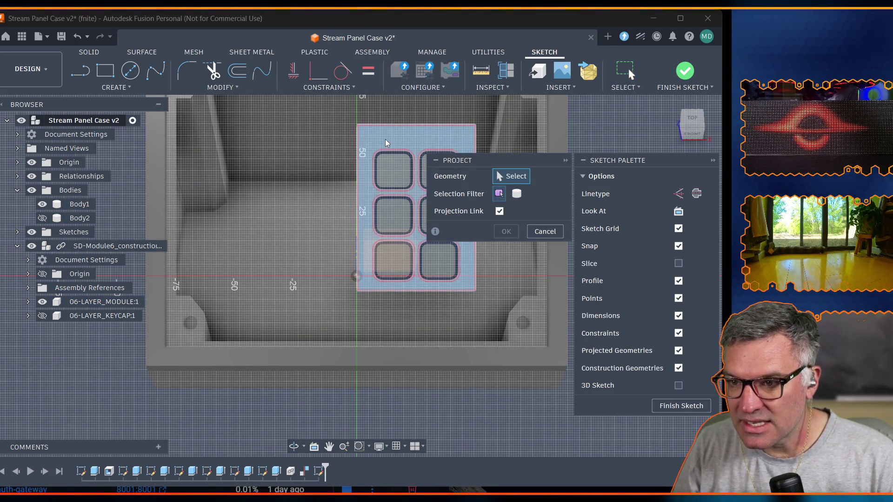
left_click(387, 138)
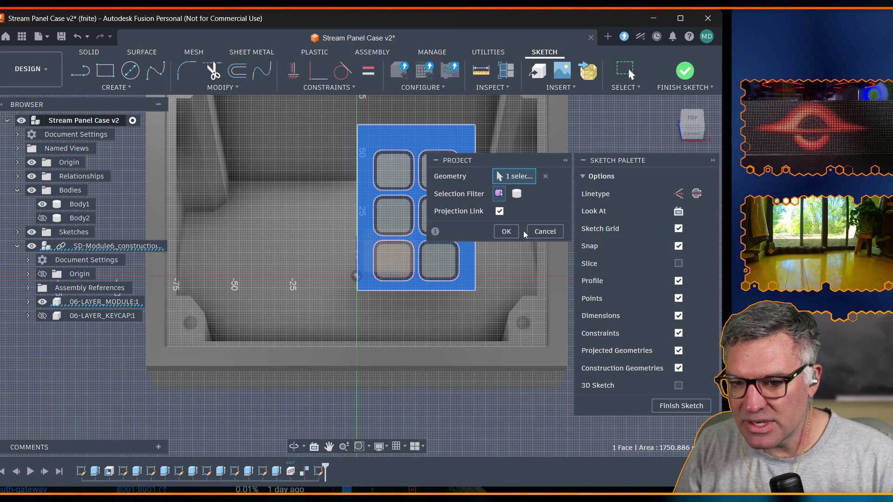
left_click(537, 232)
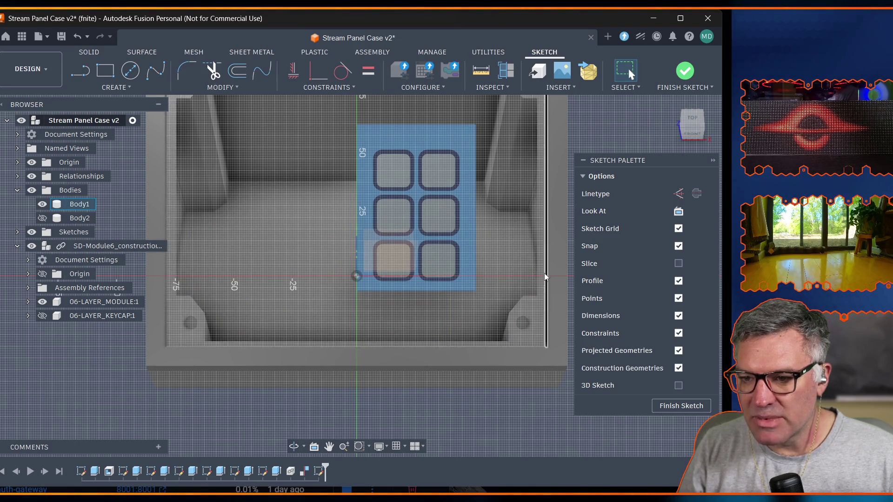
left_click(686, 406)
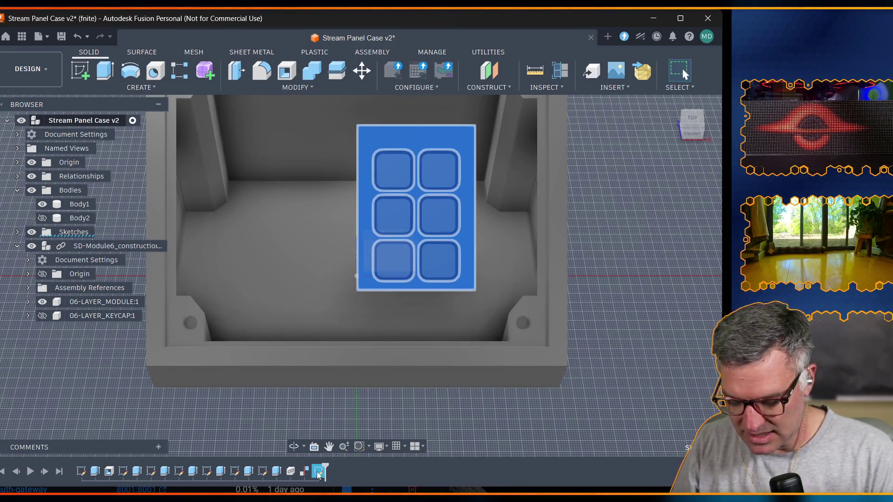
Start a new sketch on the case top face and hide Body2 to reach the keypad panel.
left_click(42, 217)
left_click(222, 138)
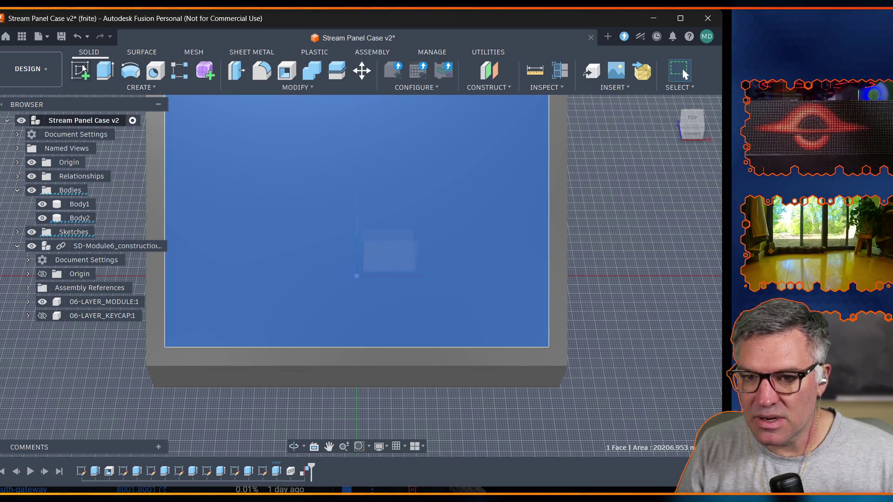
left_click(80, 65)
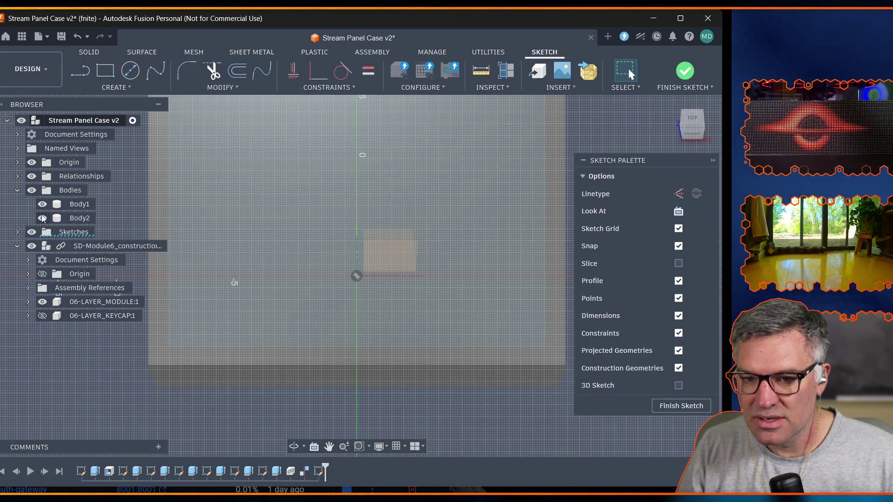
left_click(41, 218)
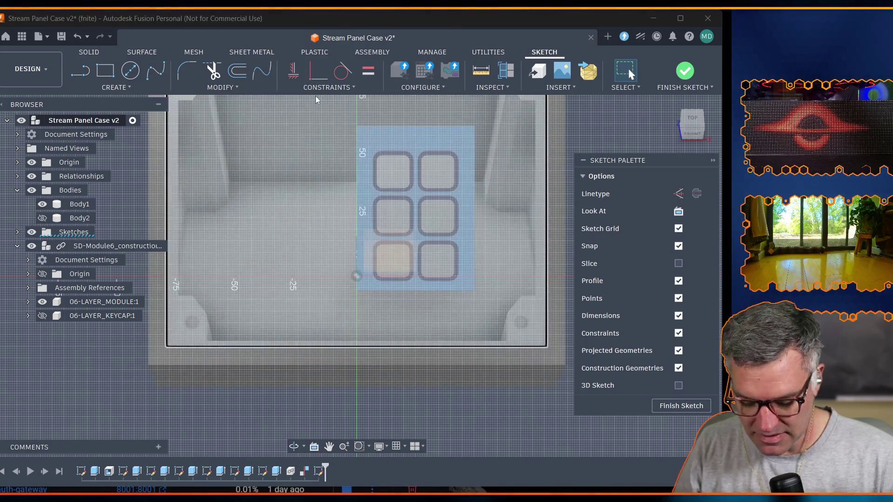
Project the keypad panel face, with its six key openings, into the sketch.
key("p")
left_click(411, 137)
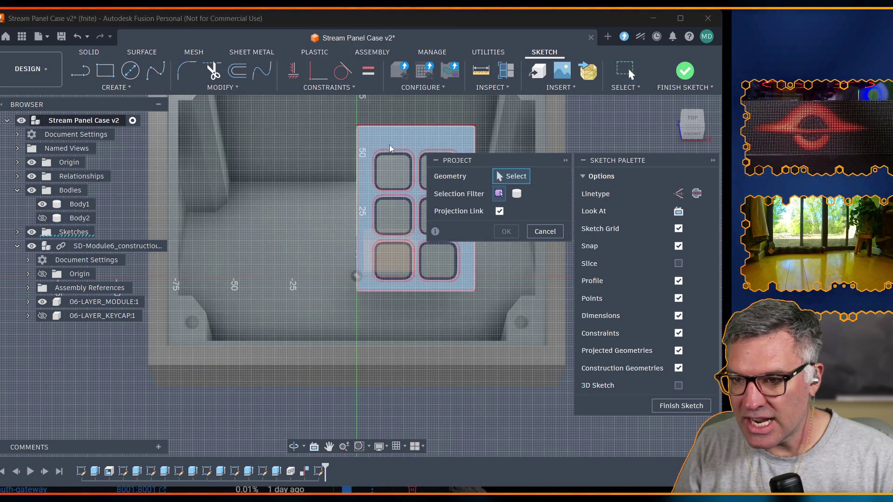
left_click(414, 142)
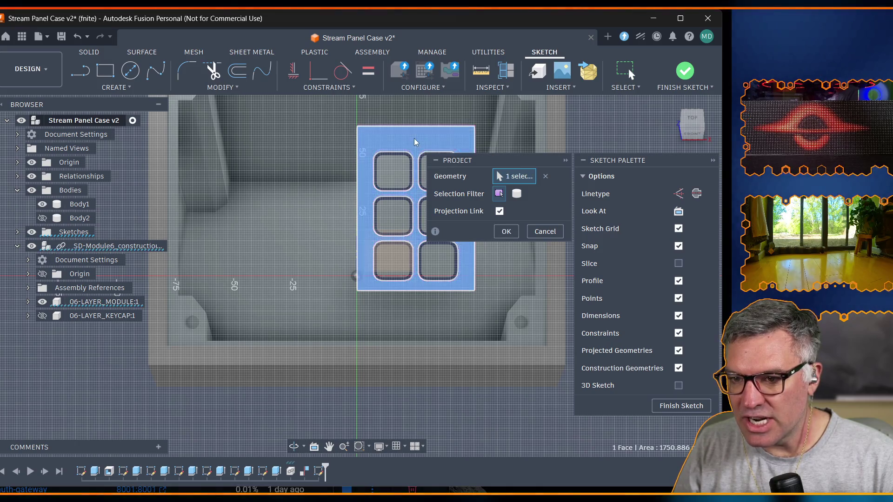
left_click(507, 231)
scroll(406, 165, "down", 2)
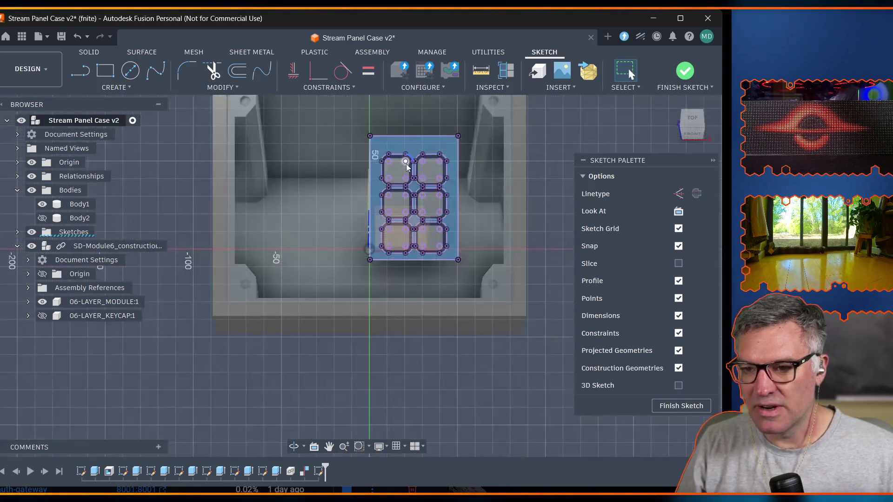
scroll(407, 164, "up", 3)
scroll(376, 146, "up", 3)
scroll(302, 159, "up", 2)
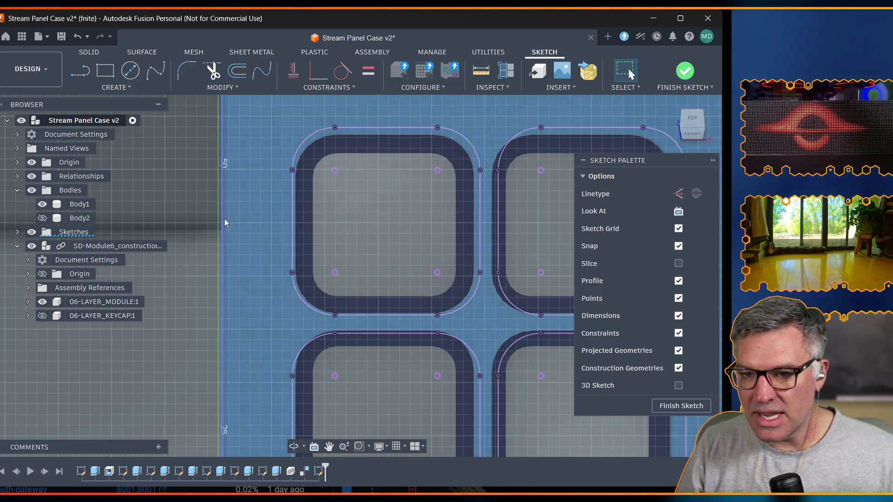
Delete the panel's outer outline curve chain, keeping the six keycap opening outlines.
left_click(251, 213)
double_click(223, 208)
left_click(238, 219)
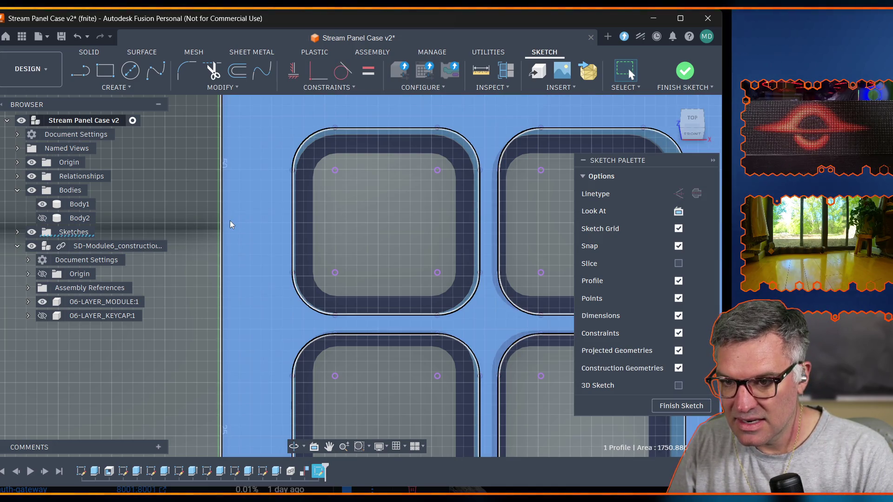
double_click(222, 222)
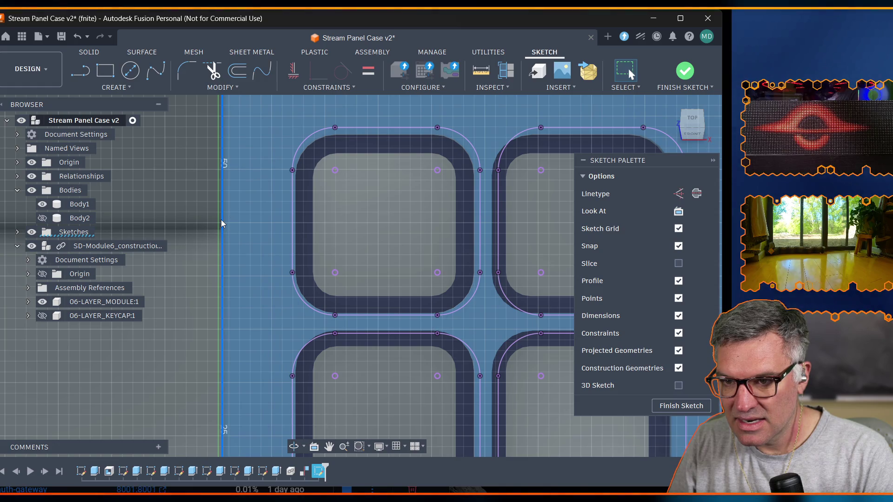
key("Delete")
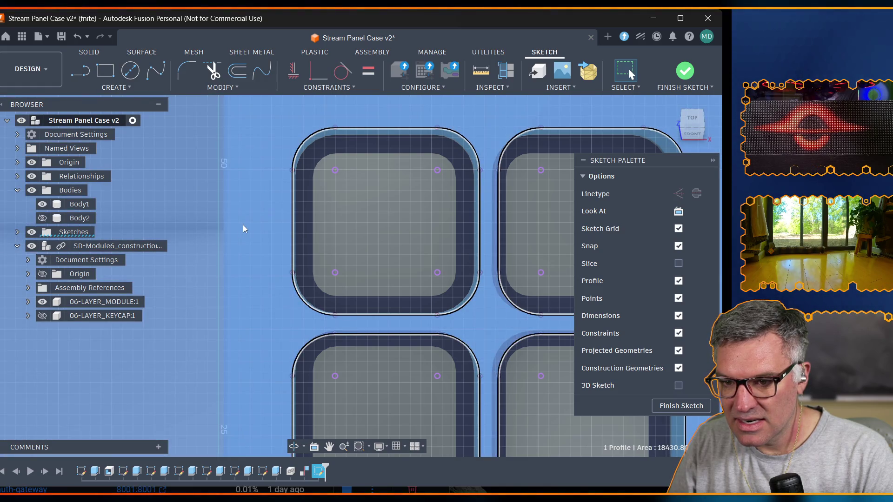
scroll(243, 224, "up", 1)
scroll(258, 230, "down", 3)
Window-select the remaining keycap outlines to check them, then finish the sketch.
left_click(258, 230)
scroll(258, 230, "down", 2)
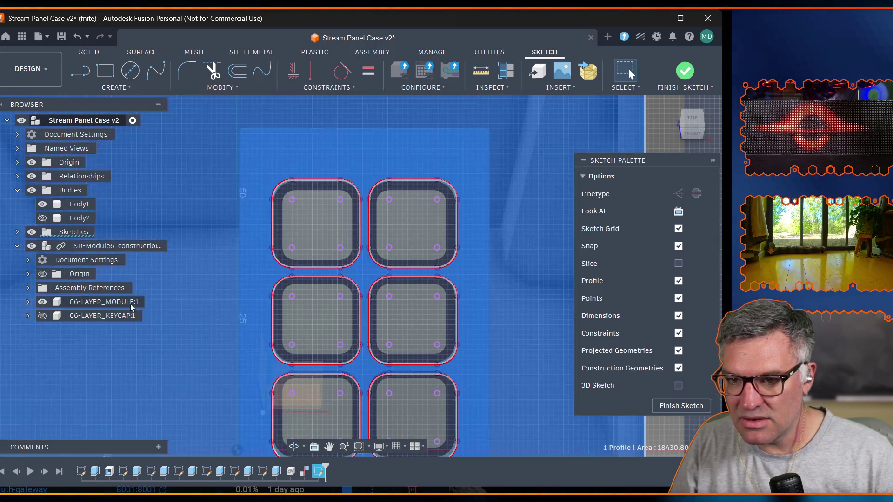
scroll(191, 228, "up", 1)
scroll(203, 228, "down", 2)
scroll(213, 231, "down", 1)
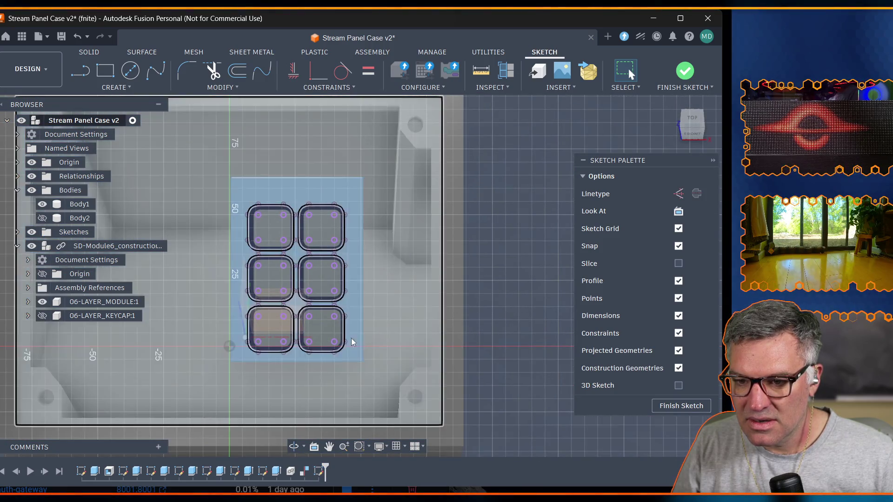
mouse_move(343, 339)
left_mouse_down()
mouse_move(233, 221)
mouse_move(249, 205)
left_mouse_up()
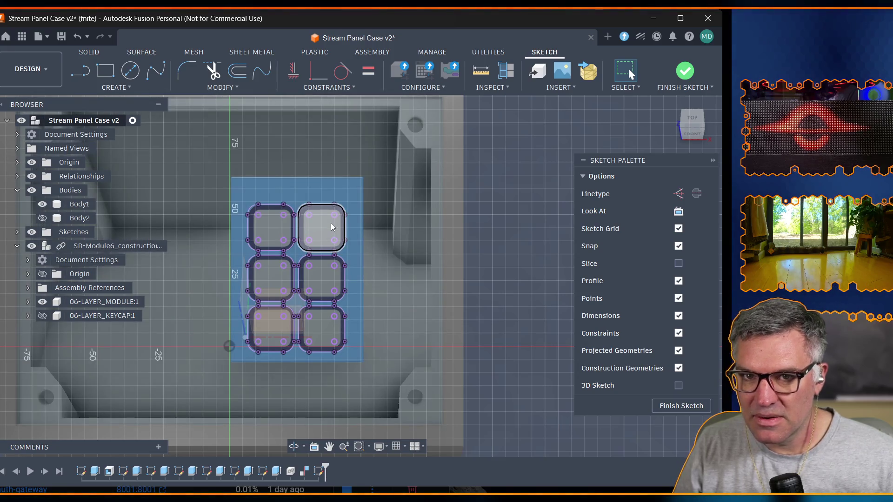
left_click_drag(325, 218, 161, 140)
left_click_drag(362, 110, 362, 110)
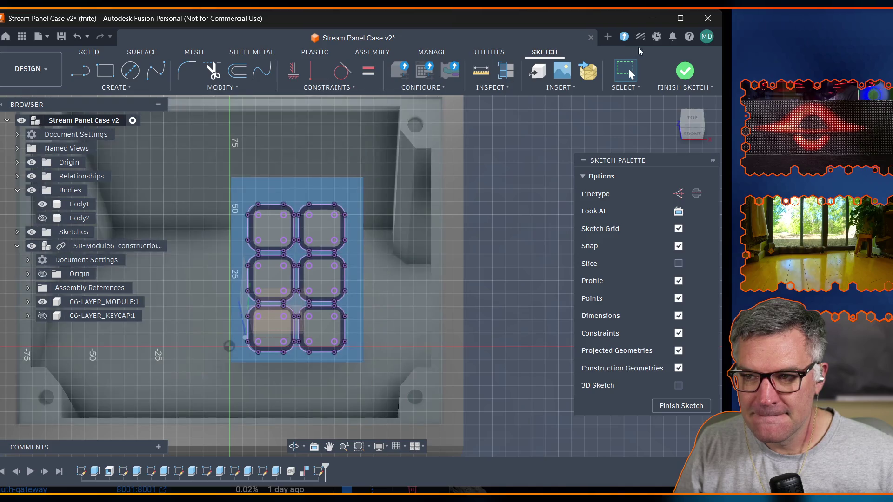
left_click(684, 70)
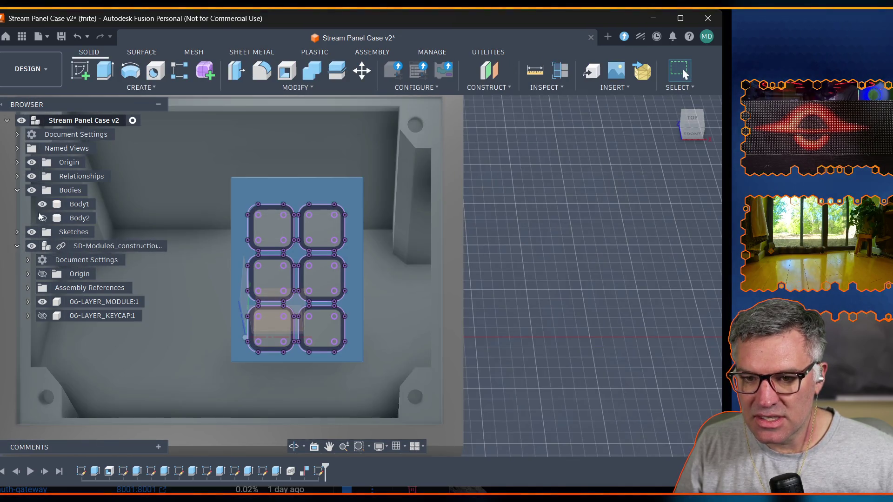
left_click(42, 217)
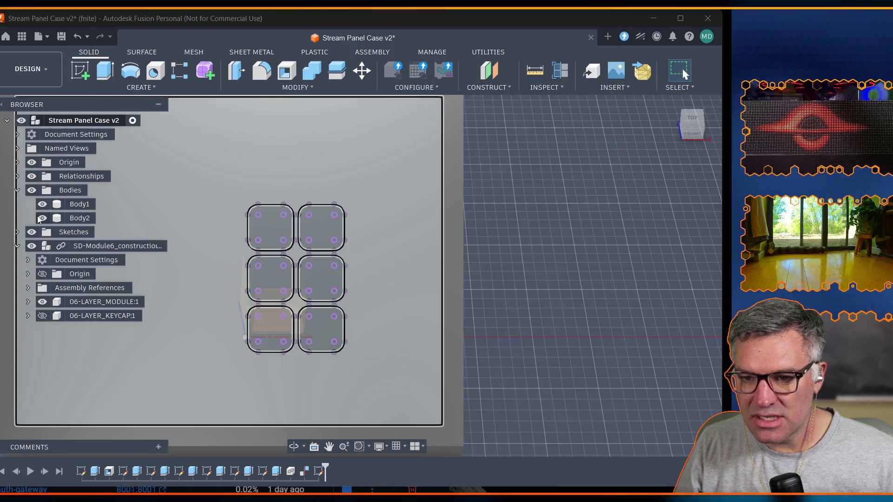
left_click(250, 223)
left_click(317, 227)
left_click(285, 273)
left_click(320, 279)
left_click(264, 328)
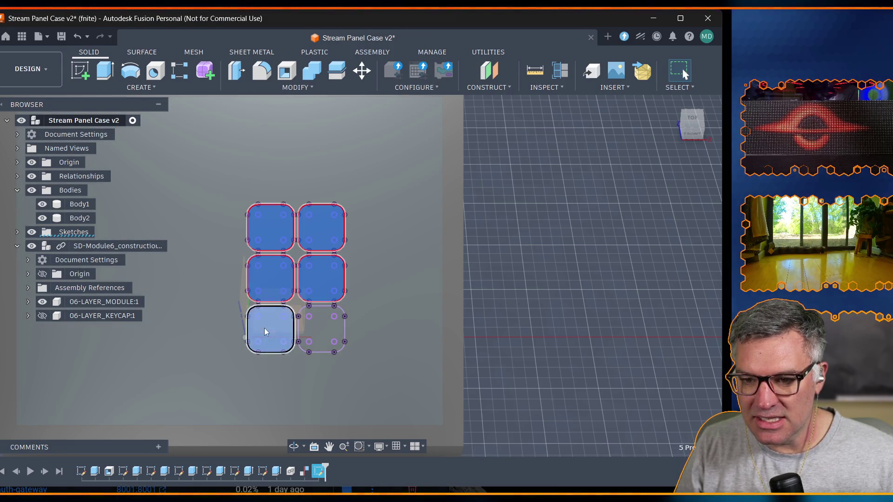
left_click(325, 332)
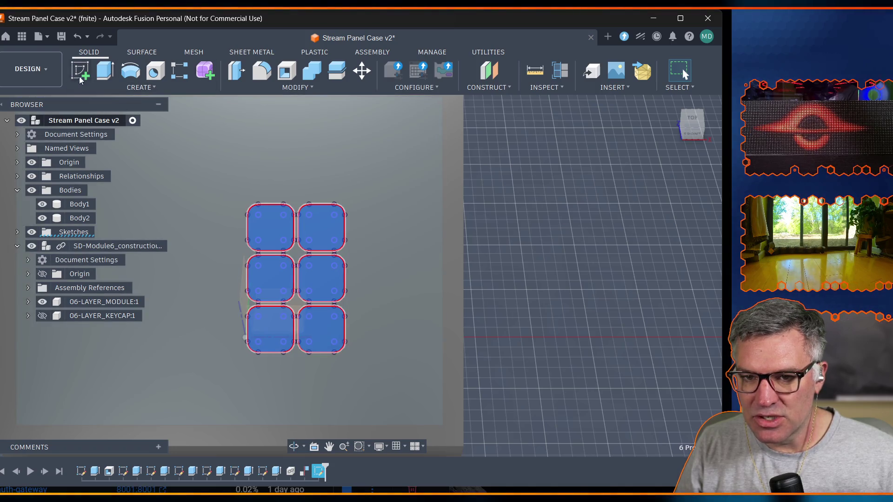
left_click(112, 69)
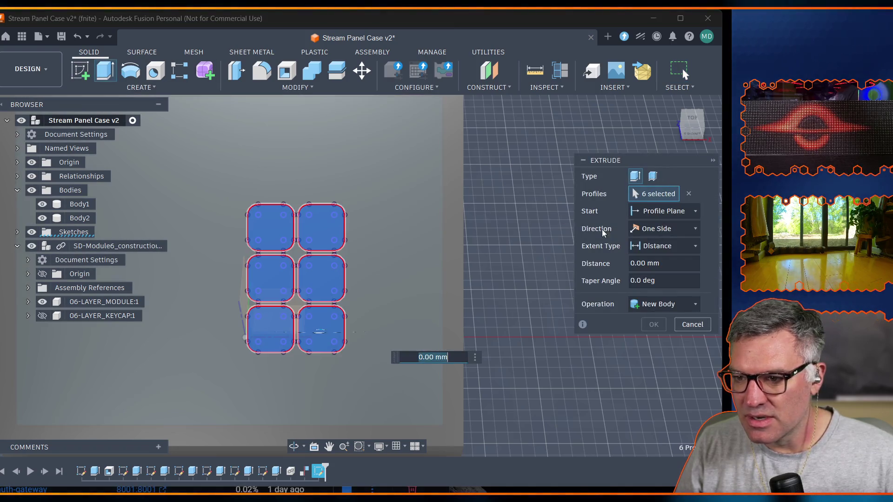
left_click(662, 263)
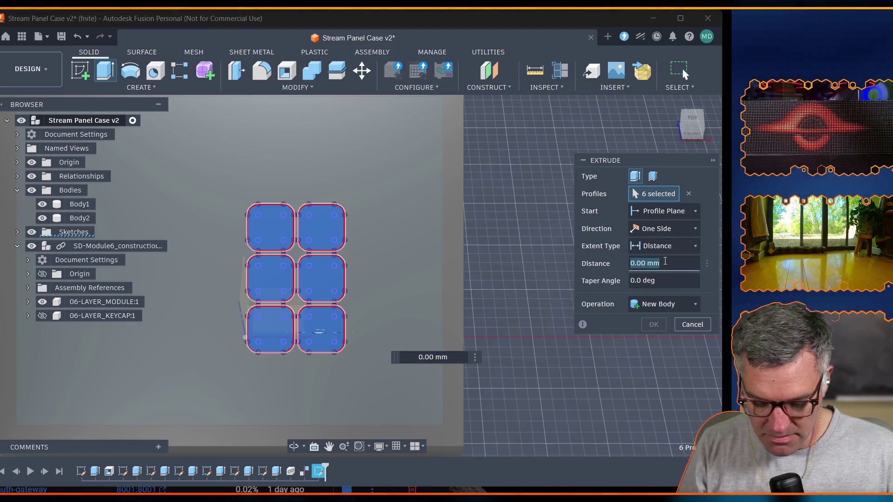
type("-wall")
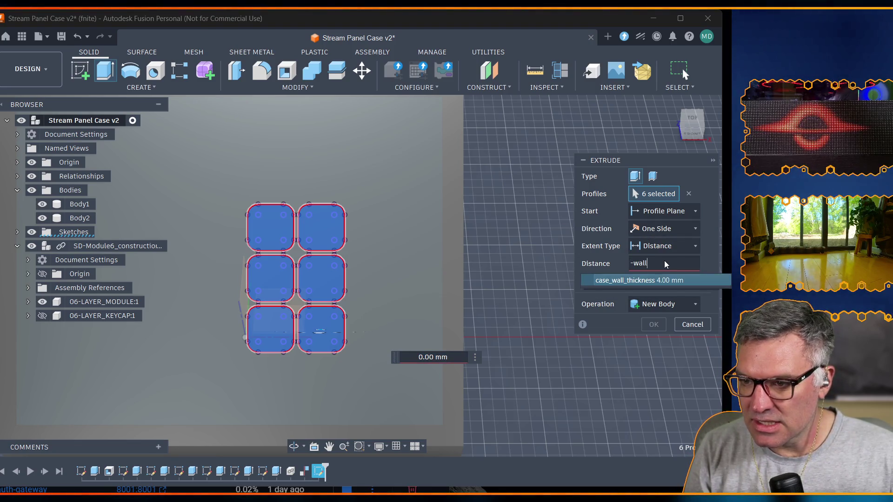
left_click(664, 282)
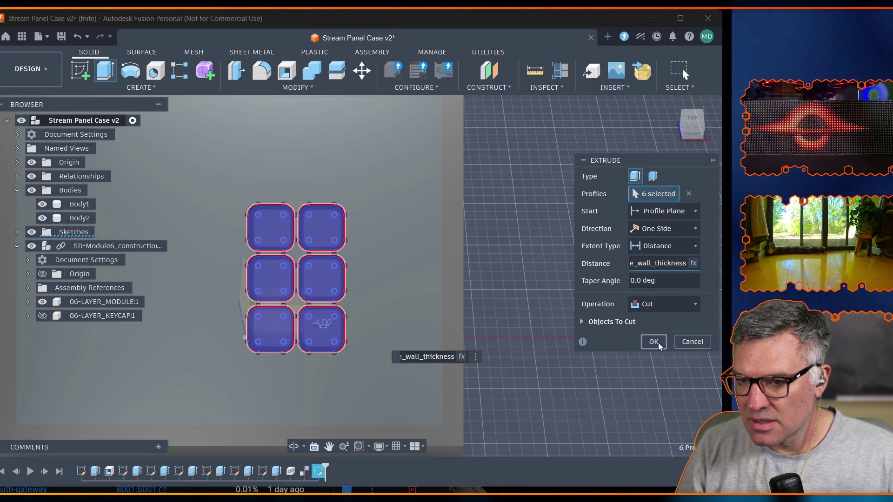
left_click(654, 342)
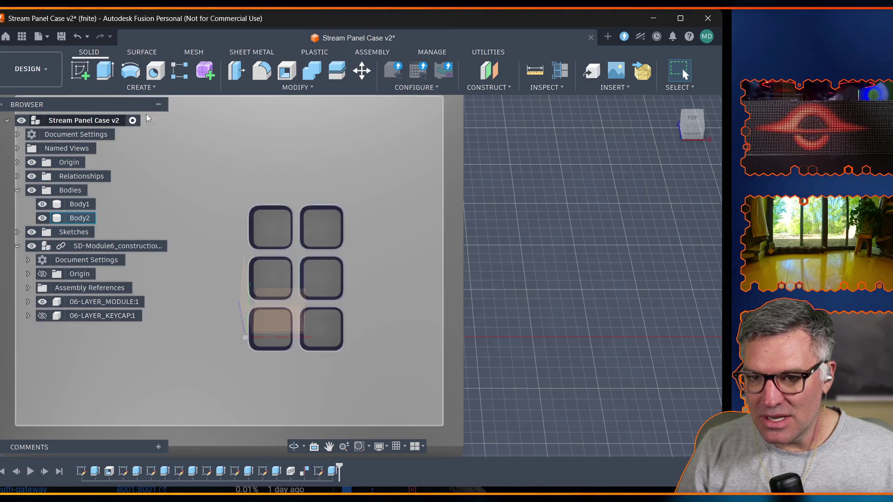
left_click(293, 87)
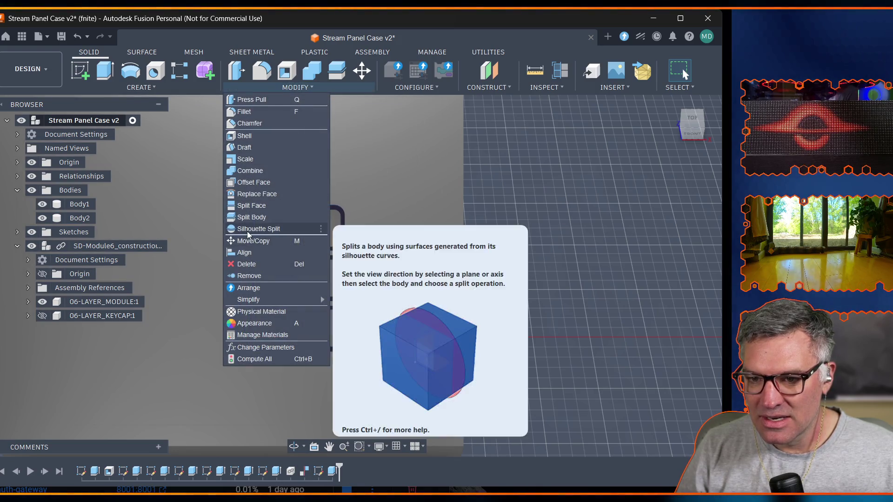
left_click(261, 349)
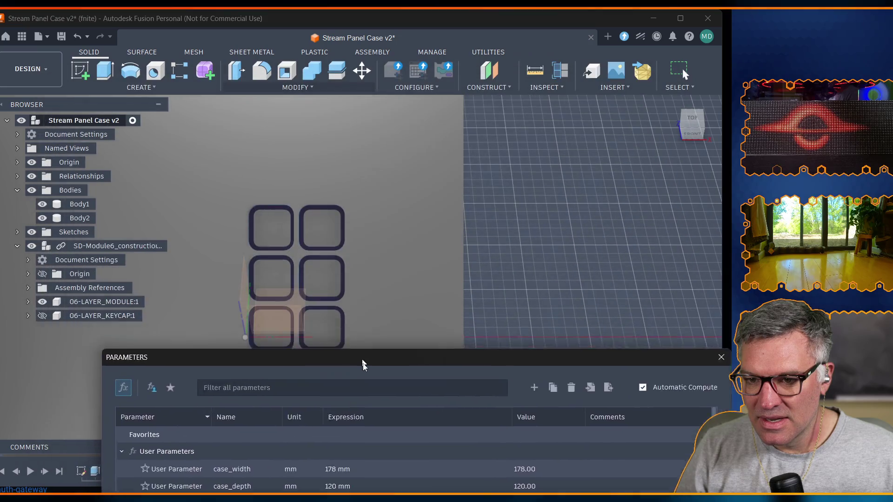
left_click_drag(302, 80, 343, 352)
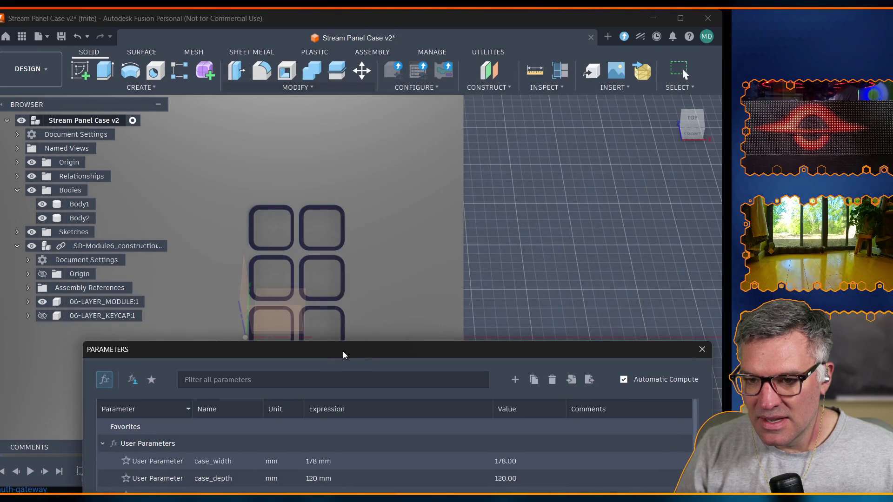
scroll(394, 453, "down", 3)
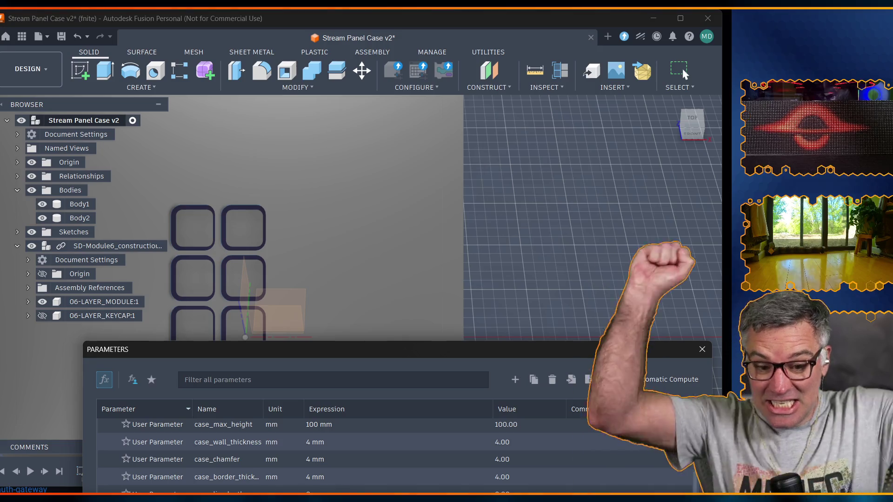
mouse_move(279, 476)
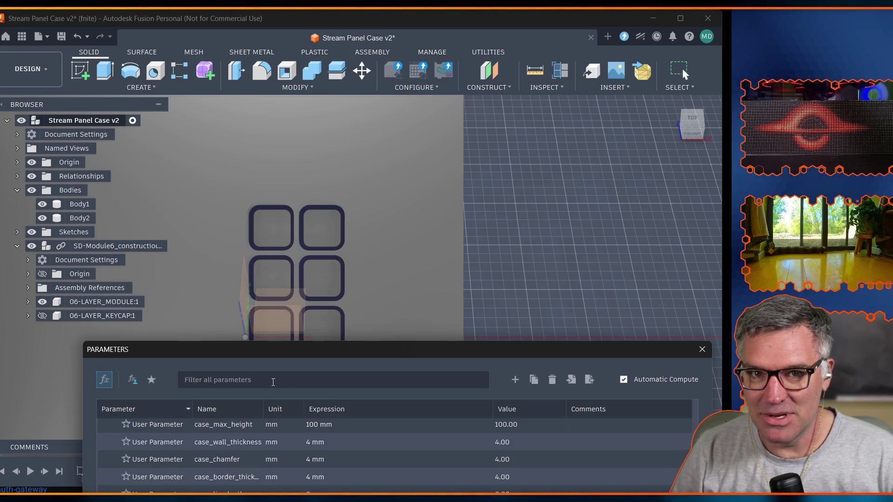
key("Escape")
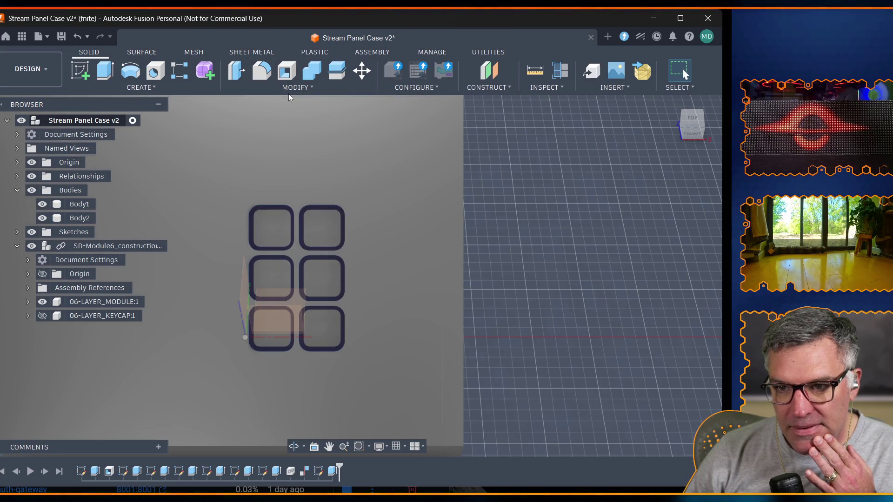
Change the sd_module_left parameter from 30 mm to 42 mm in Change Parameters.
left_click(290, 87)
left_click(265, 346)
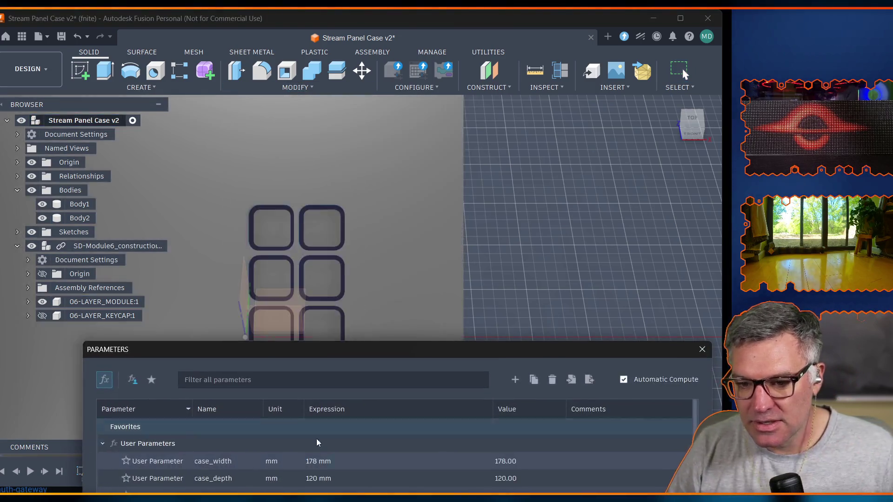
left_click_drag(361, 341, 340, 107)
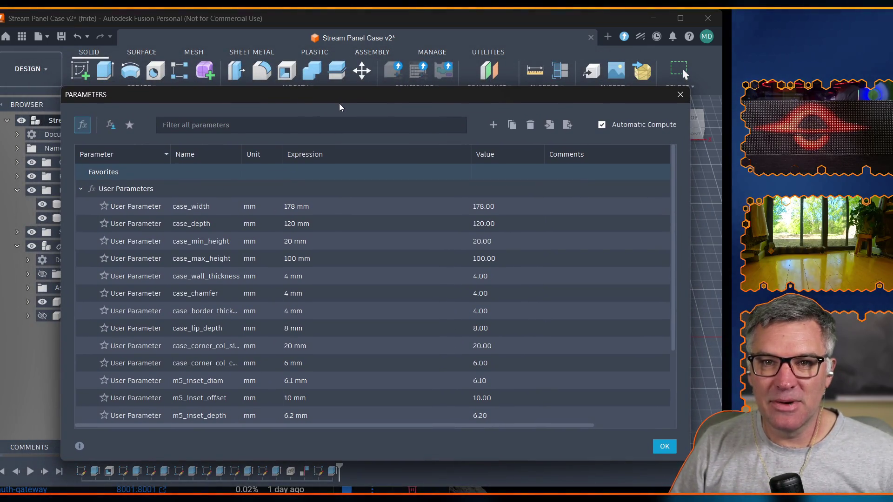
scroll(325, 326, "down", 1)
scroll(319, 356, "down", 2)
scroll(315, 351, "up", 3)
scroll(312, 359, "down", 3)
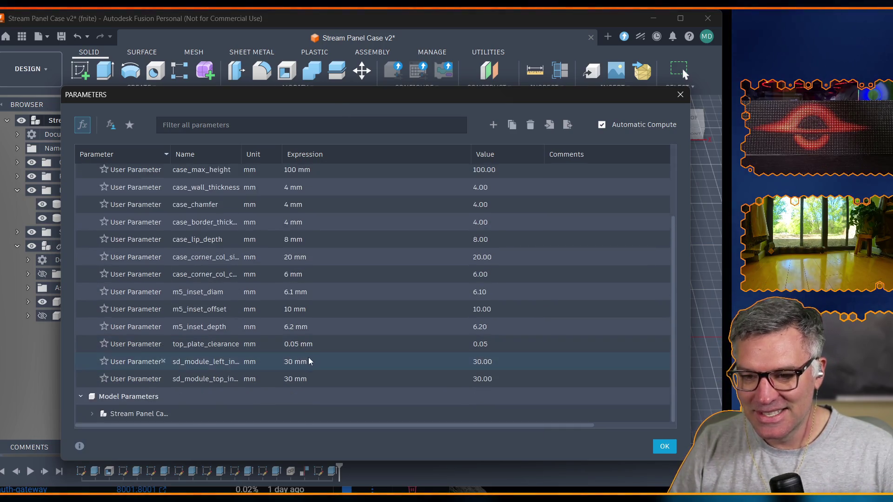
double_click(290, 360)
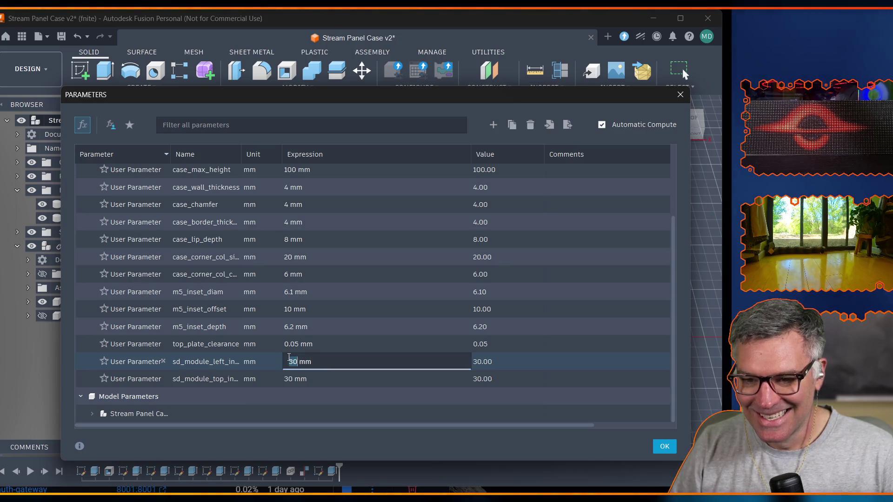
type("42")
key("Return")
left_click(664, 447)
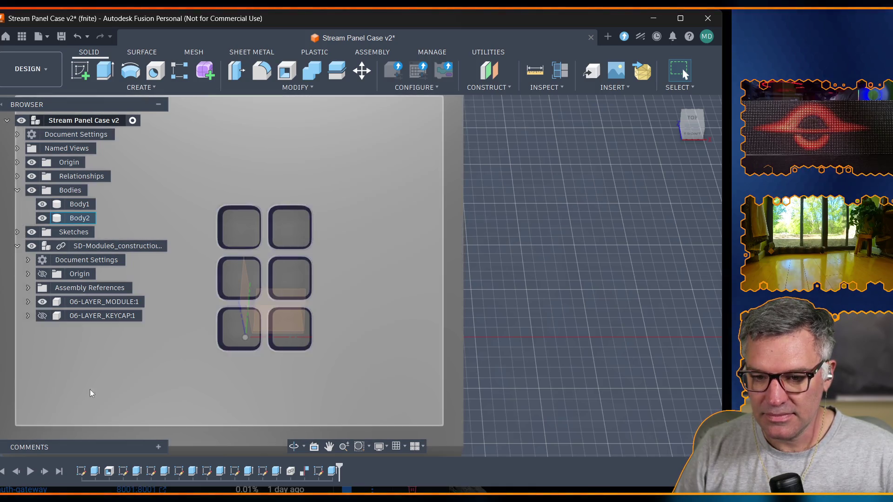
Pan to centre the case panel and reopen the panel sketch from the timeline for editing.
left_click_drag(91, 421, 90, 389)
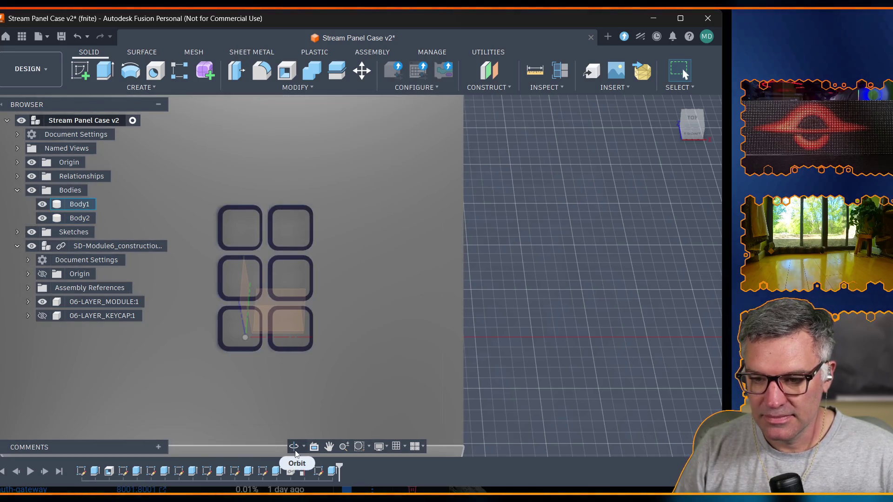
left_click(329, 447)
mouse_move(273, 378)
left_mouse_down()
mouse_move(314, 392)
mouse_move(452, 325)
left_mouse_up()
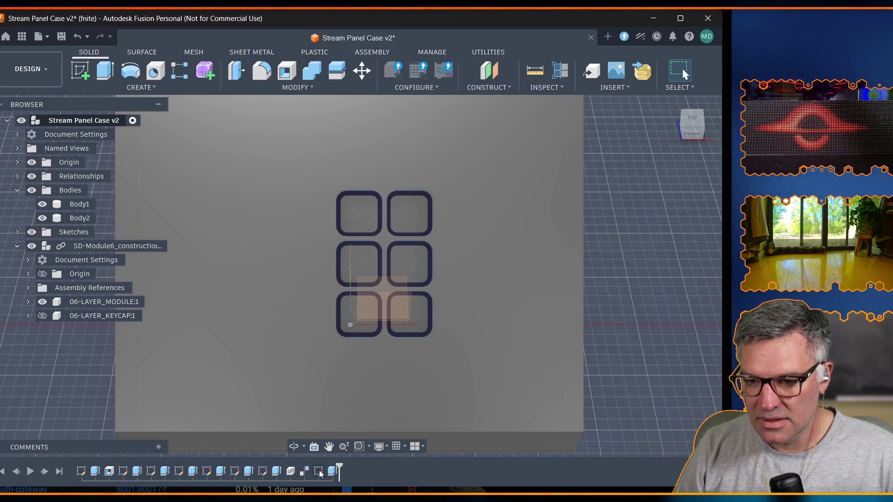
double_click(318, 472)
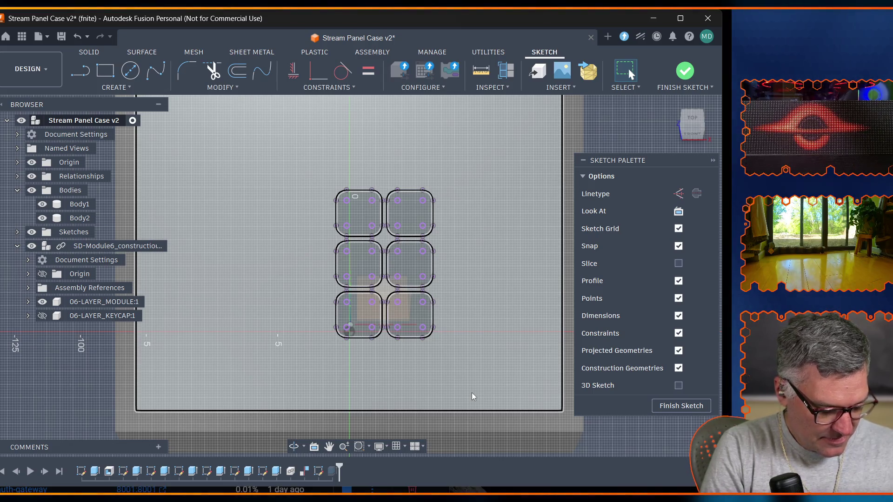
Undo and redo the last step while inspecting the keycap outline geometry.
key("ctrl+z")
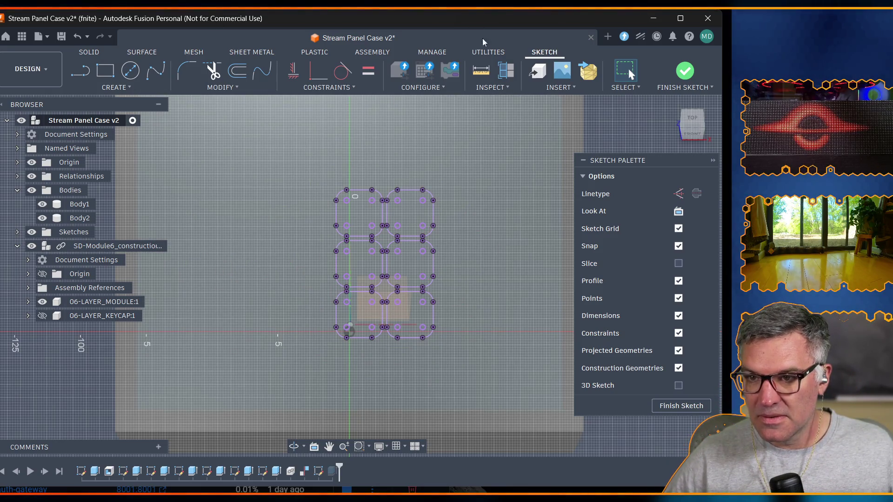
key("ctrl+y")
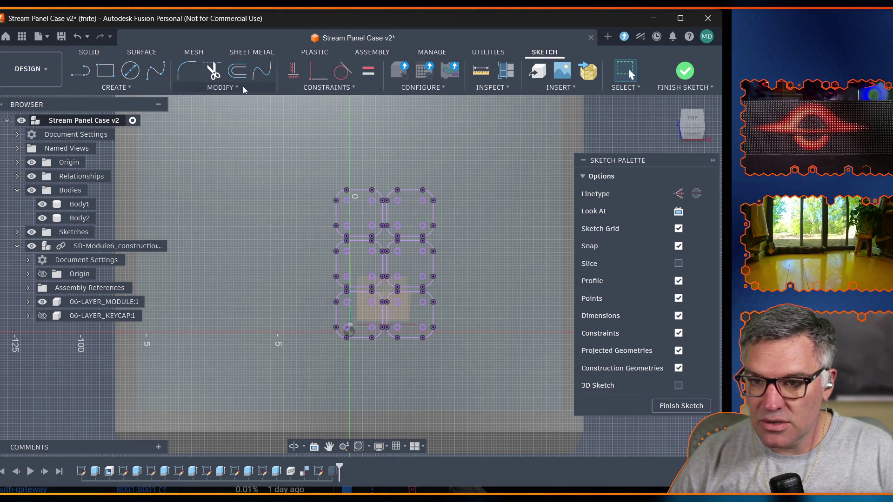
Add a 12 mm user parameter named switch_hole_diam in Change Parameters.
left_click(242, 86)
left_click(225, 206)
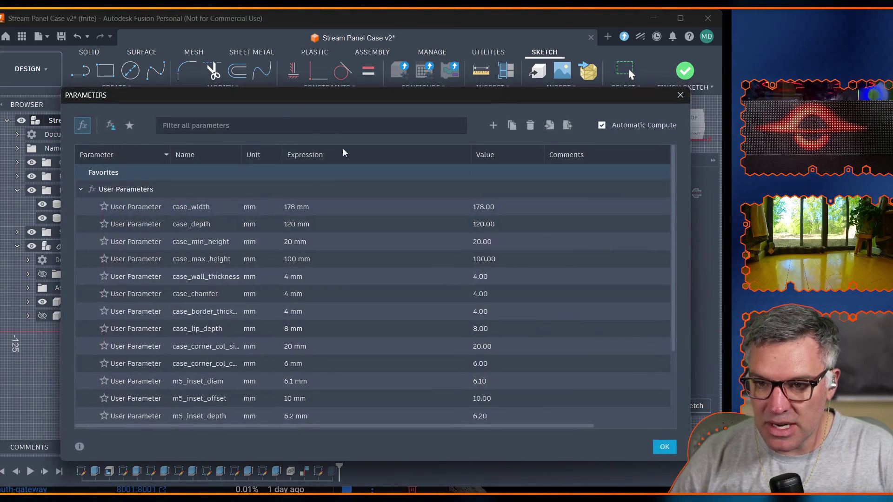
left_click(493, 125)
type("switch")
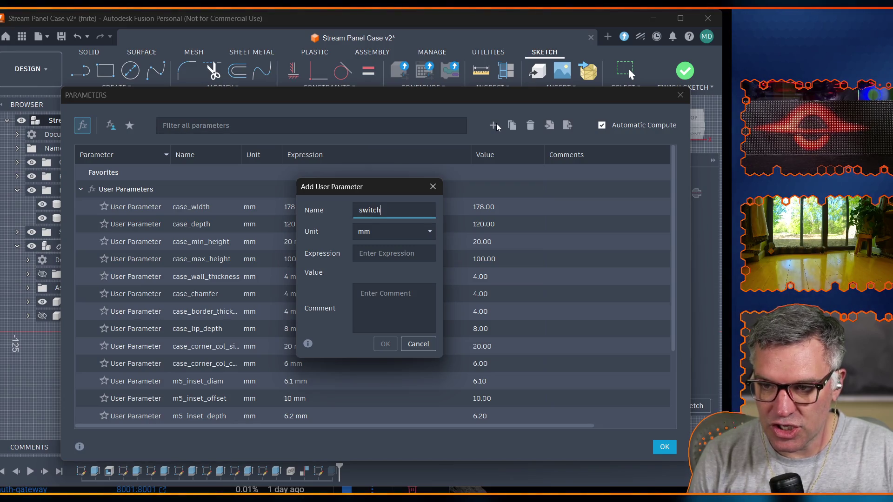
type("12")
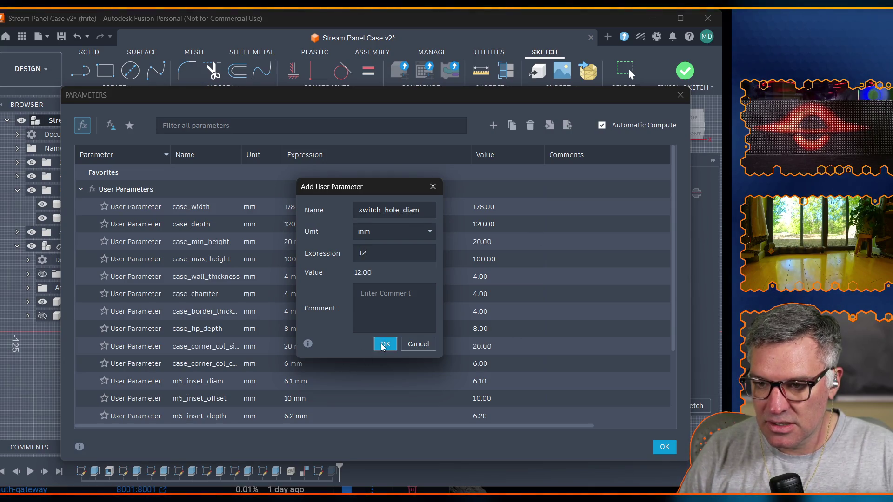
left_click(382, 346)
left_click(665, 448)
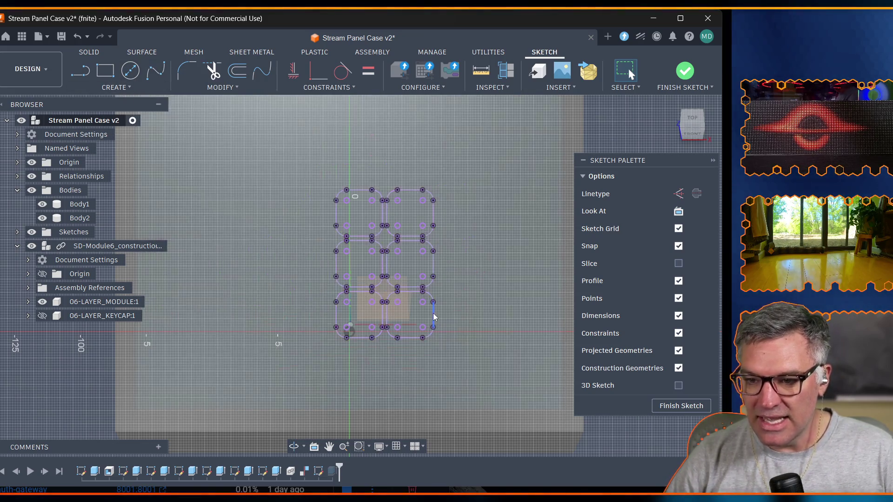
left_click(129, 70)
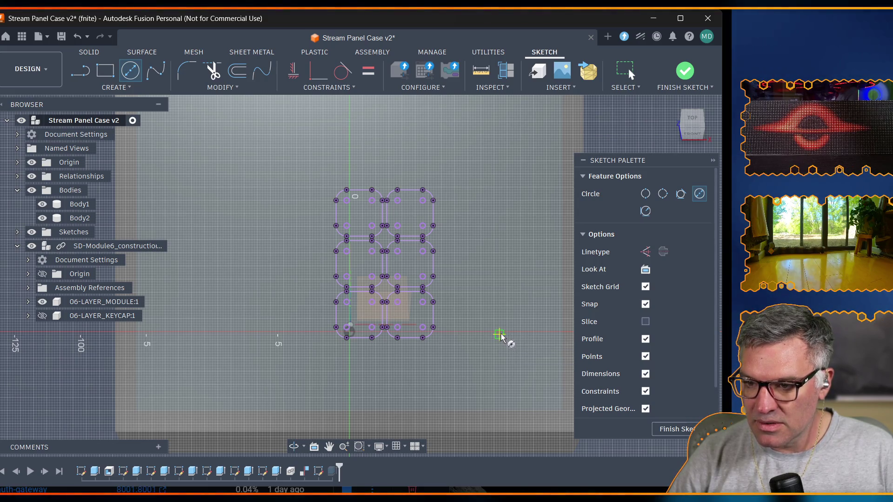
Draw a centre-diameter circle right of the openings sized by switch_hole_diam.
left_click(498, 335)
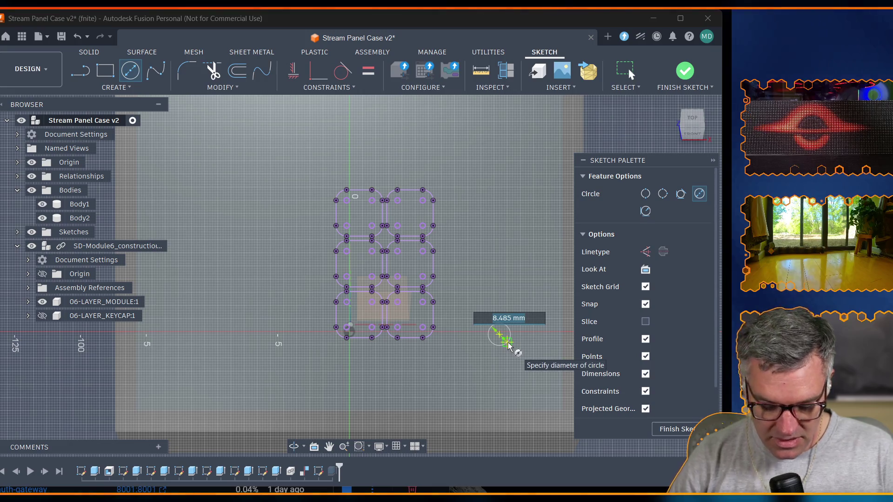
type("diam")
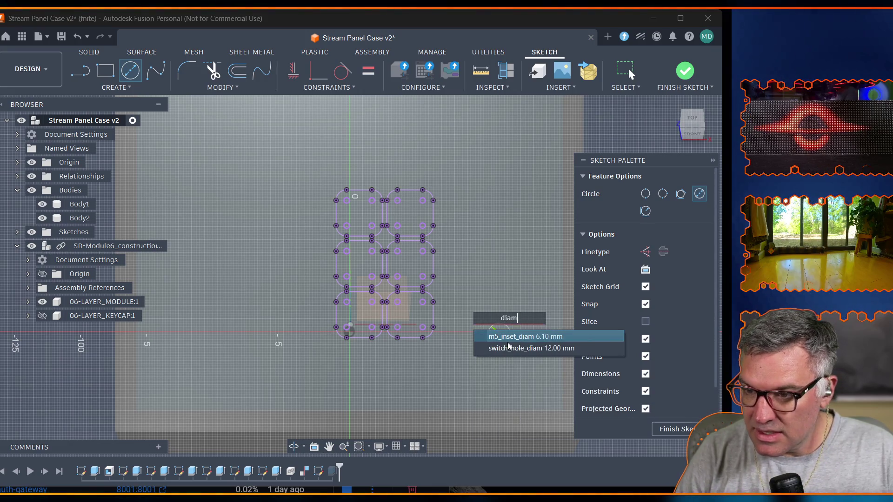
left_click(508, 348)
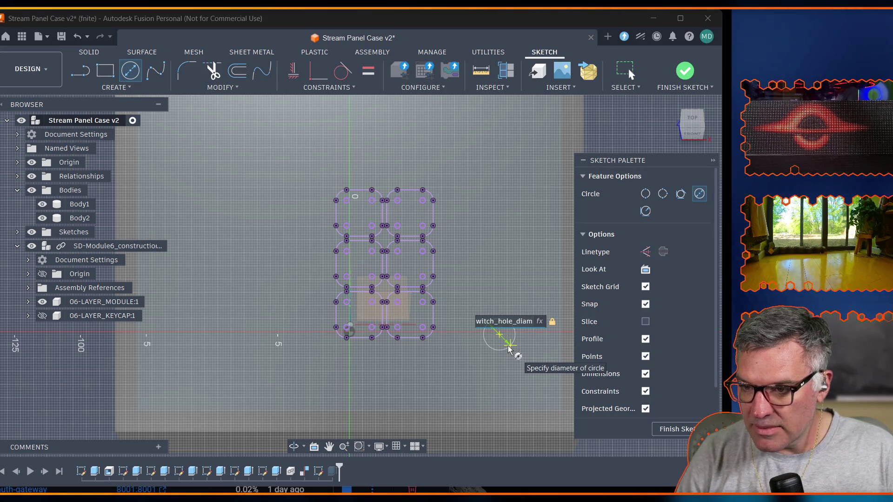
key("Return")
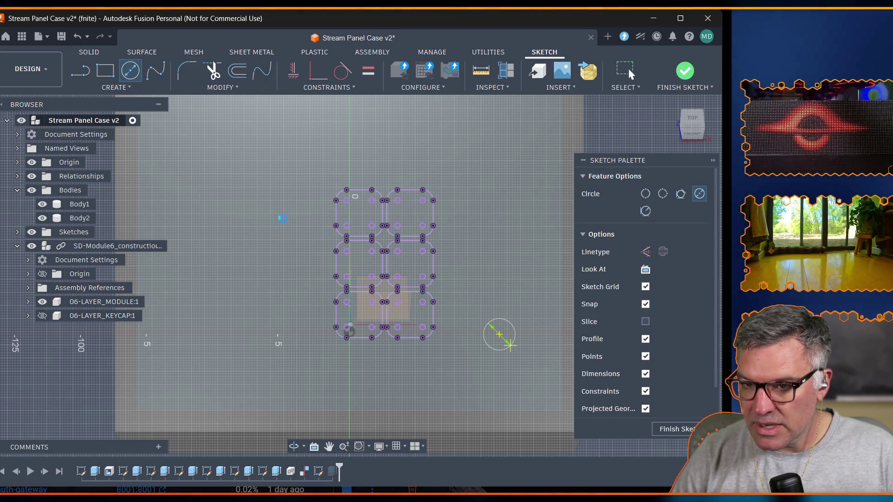
key("Escape")
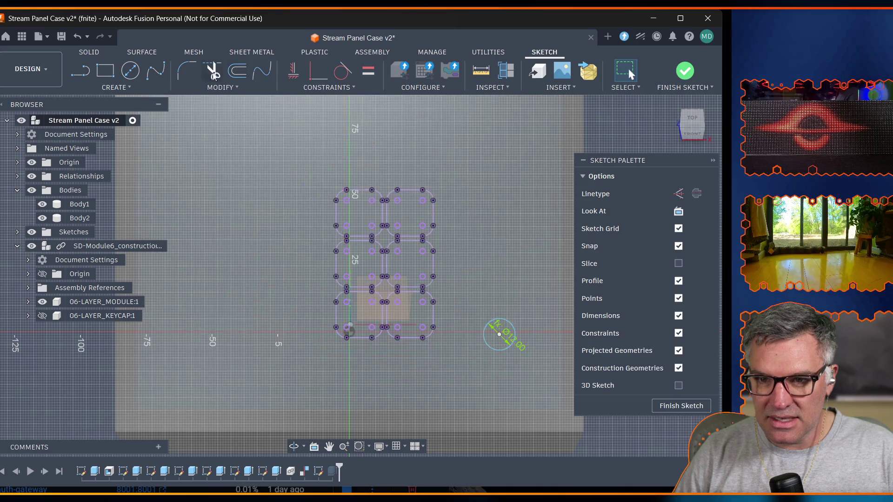
Add a 24 mm user parameter named switch_horiz_offset in Change Parameters.
left_click(230, 85)
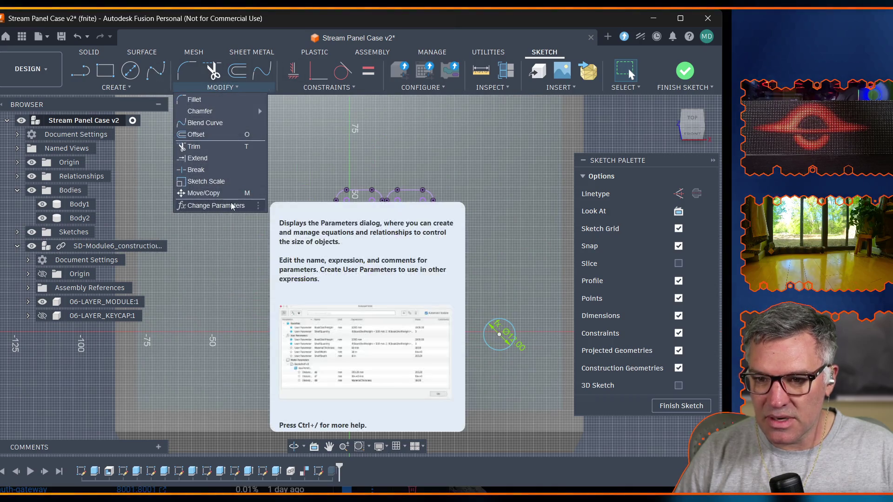
left_click(216, 202)
left_click(493, 125)
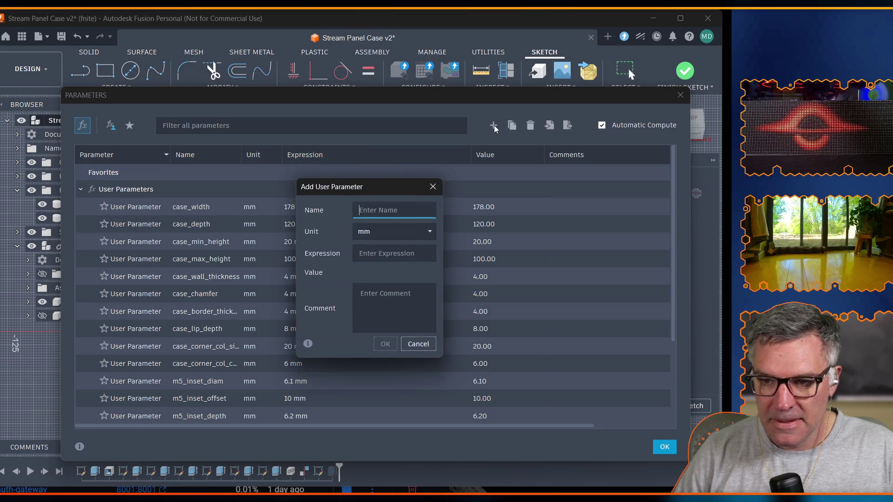
type("switch_offset")
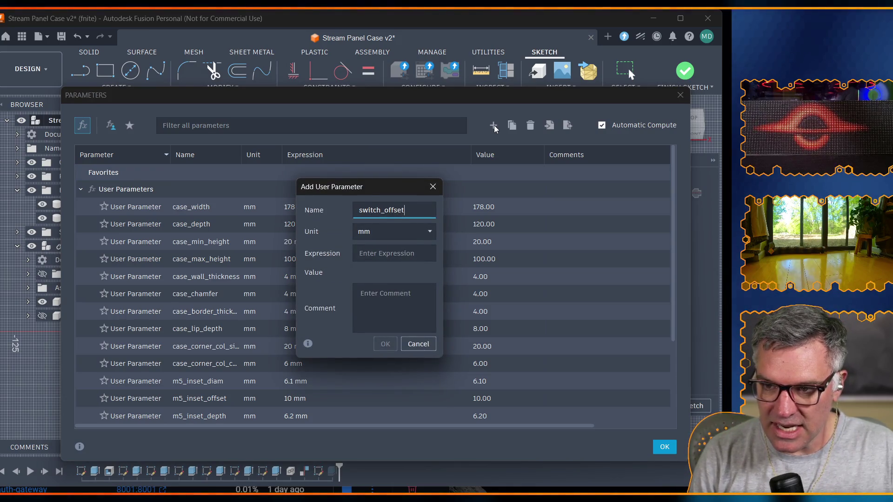
key("Tab")
type("24")
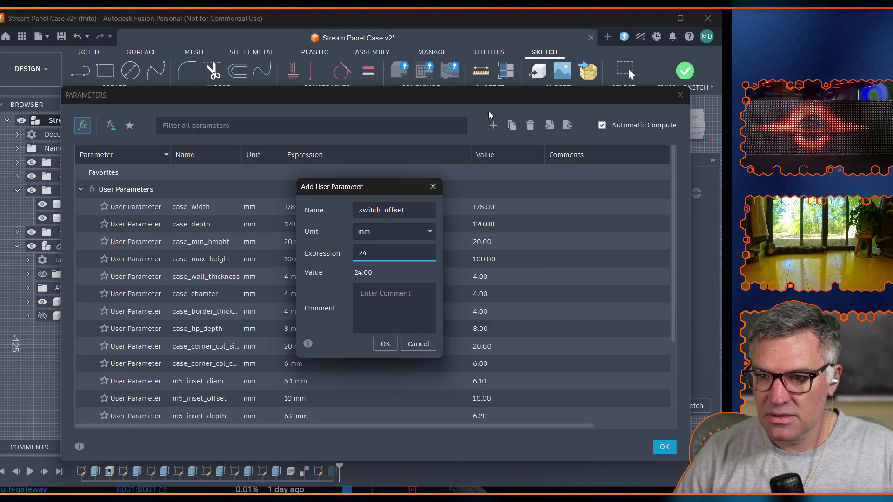
left_click(381, 211)
type("horiz_")
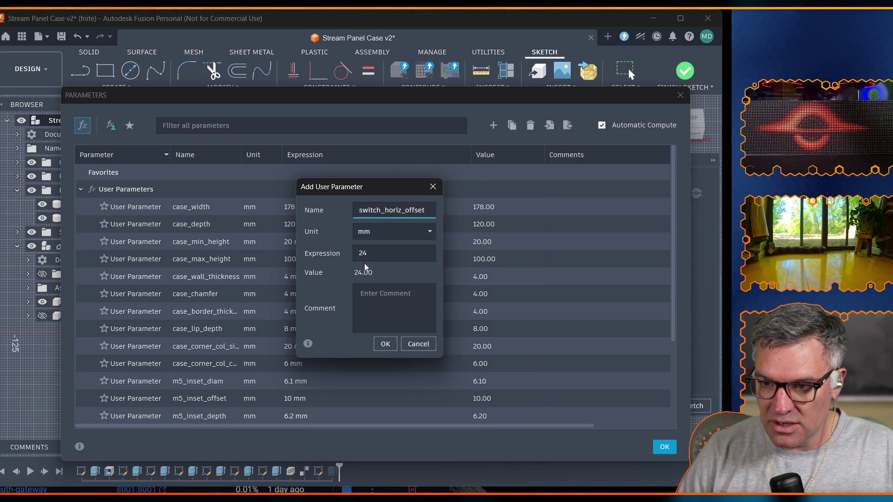
left_click(383, 347)
left_click(663, 447)
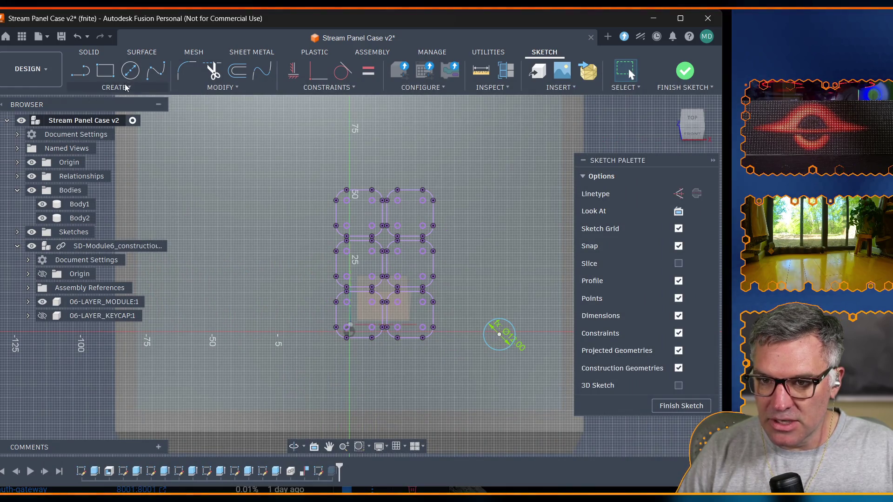
Dimension the circle 24 mm from the grid's right edge using switch_horiz_offset.
left_click(116, 87)
left_click(105, 287)
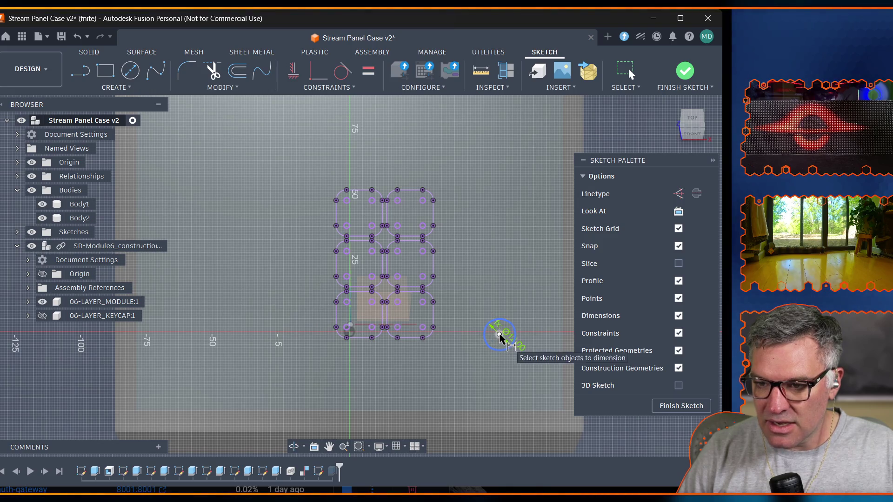
left_click(433, 322)
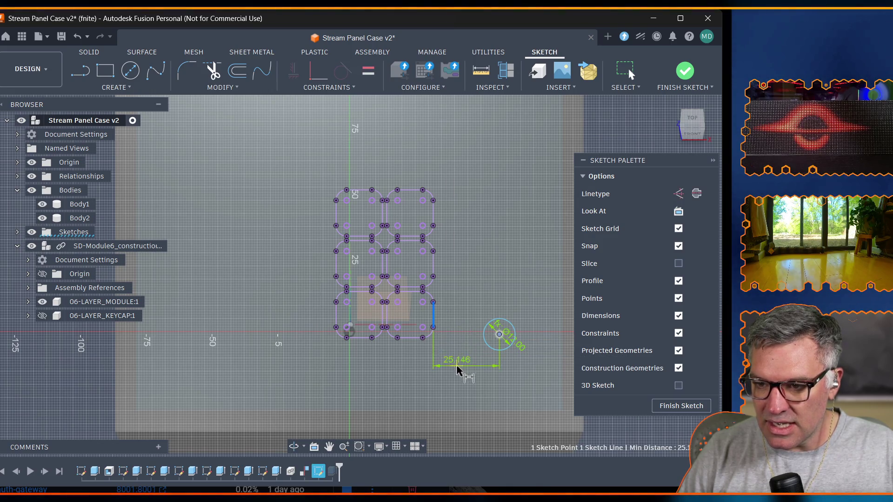
left_click(463, 380)
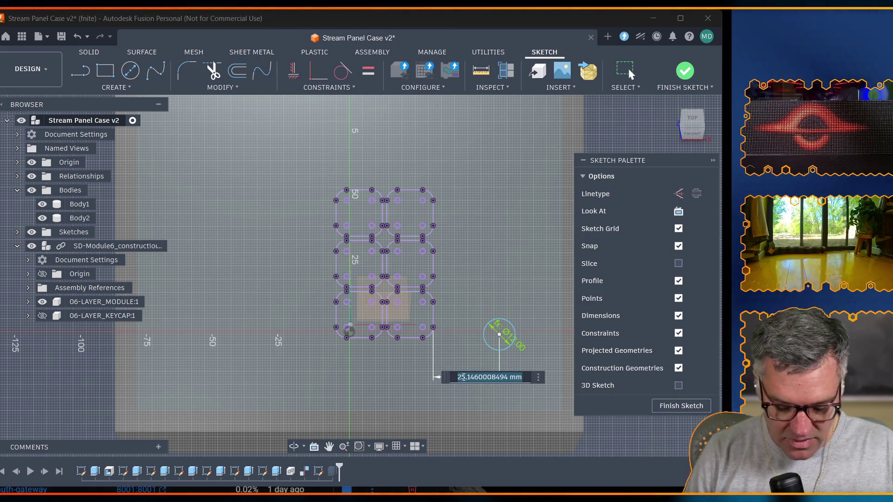
type("off")
key("Down")
key("Return")
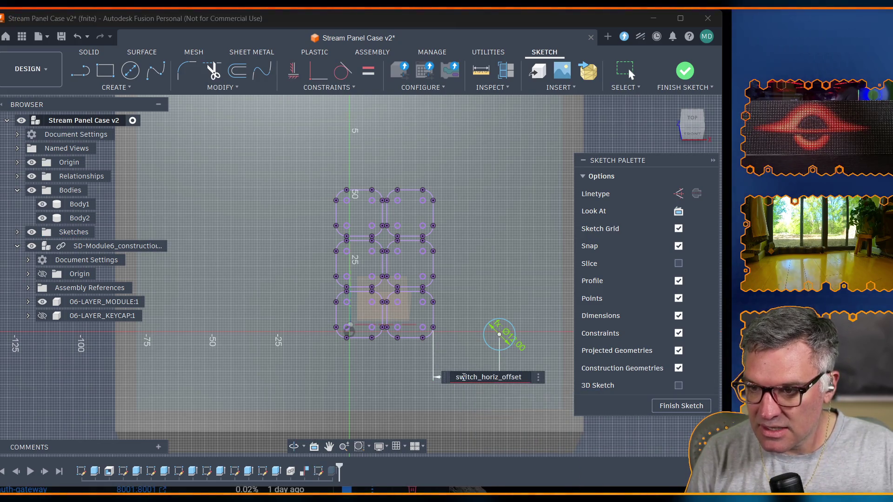
key("Return")
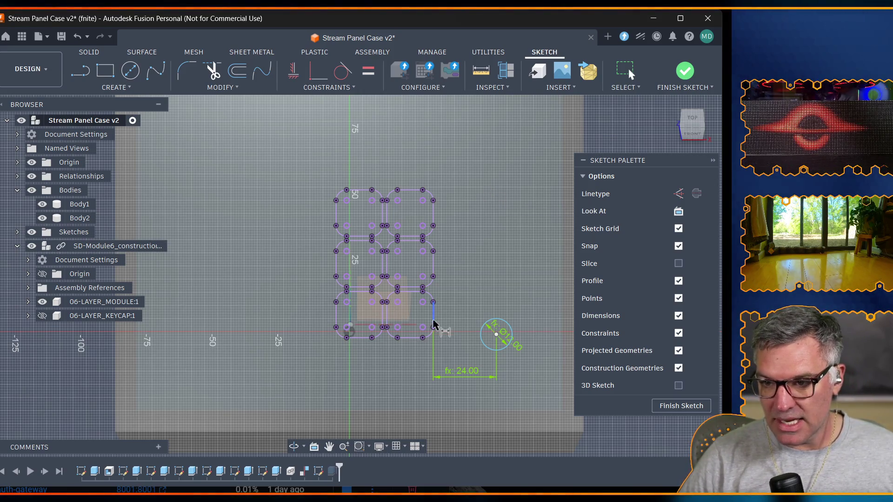
Add the 12 mm diameter dimension to the switch hole circle.
left_click(499, 339)
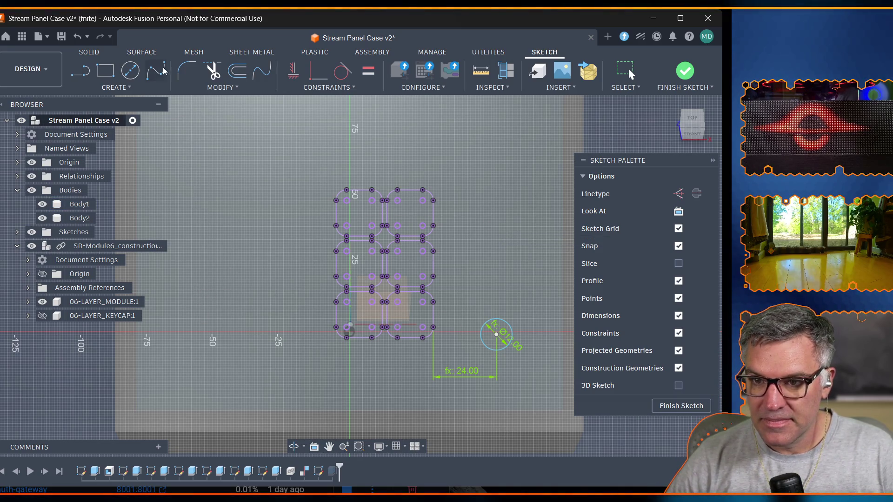
left_click(217, 87)
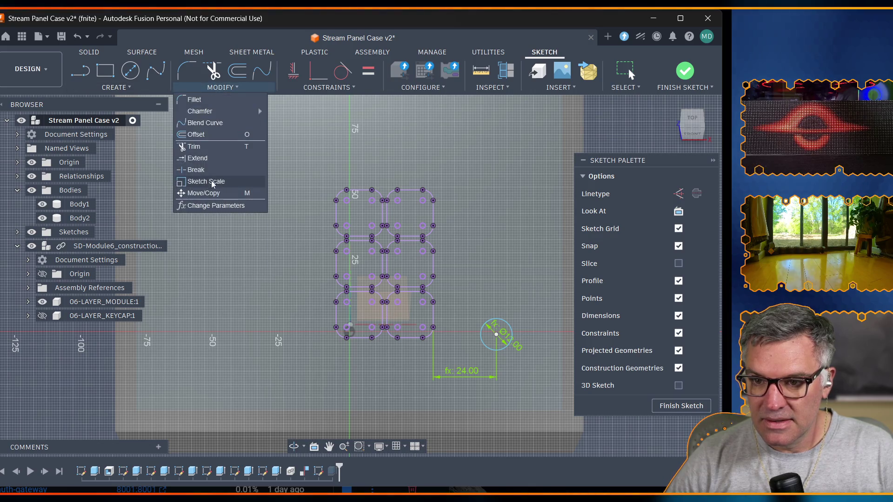
Add a user parameter switch_vert_inter_offset of 38 mm in Change Parameters and close the table.
left_click(212, 206)
scroll(369, 289, "down", 3)
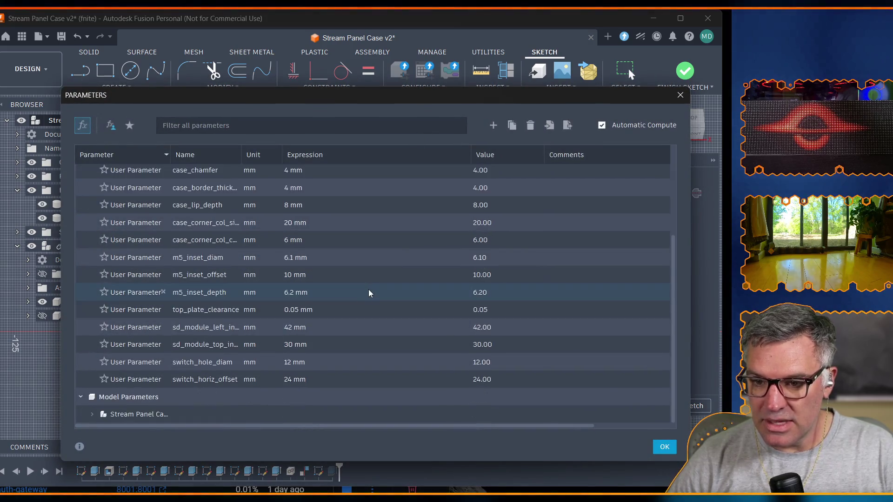
left_click(493, 126)
type("switch_vert_inter")
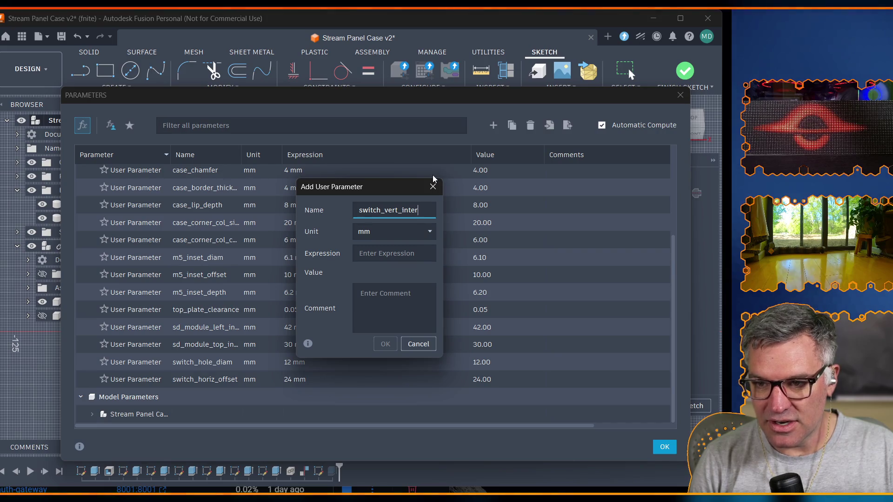
key("BackSpace")
key("BackSpace")
key("BackSpace")
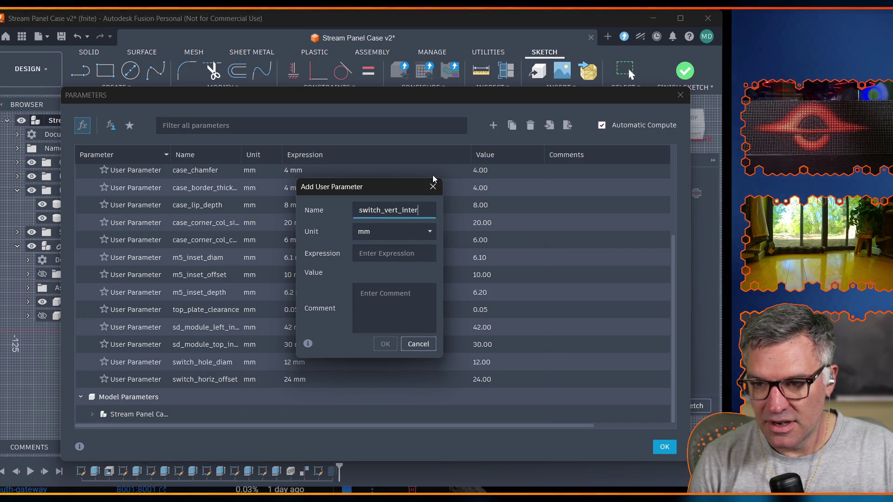
type("fset")
key("Tab")
key("Tab")
type("38")
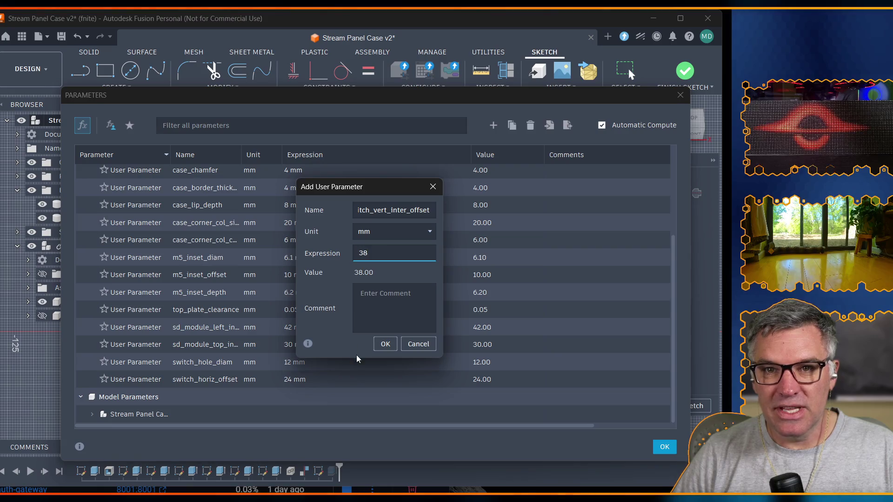
left_click(385, 344)
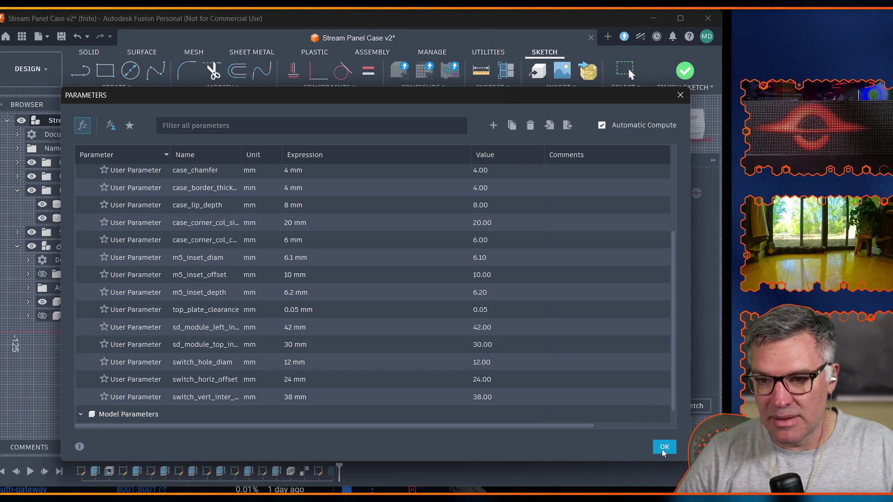
left_click(664, 447)
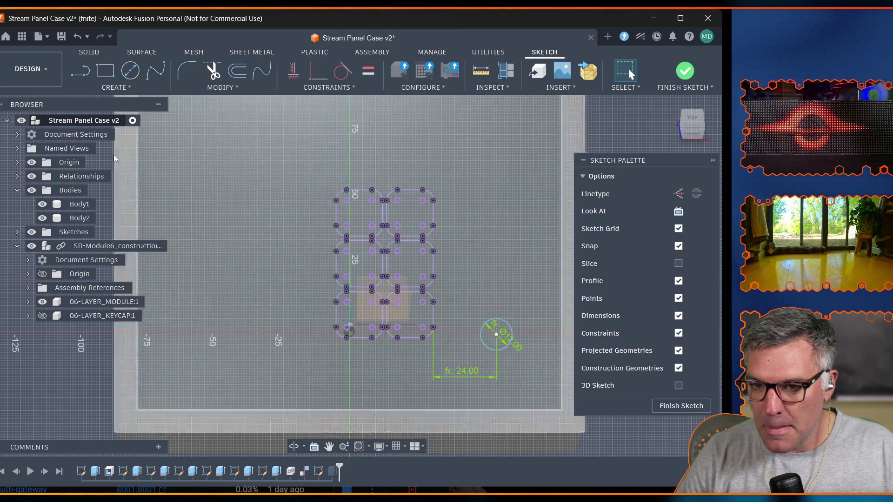
Draw a second circle above the first with diameter switch_hole_diam.
left_click(130, 70)
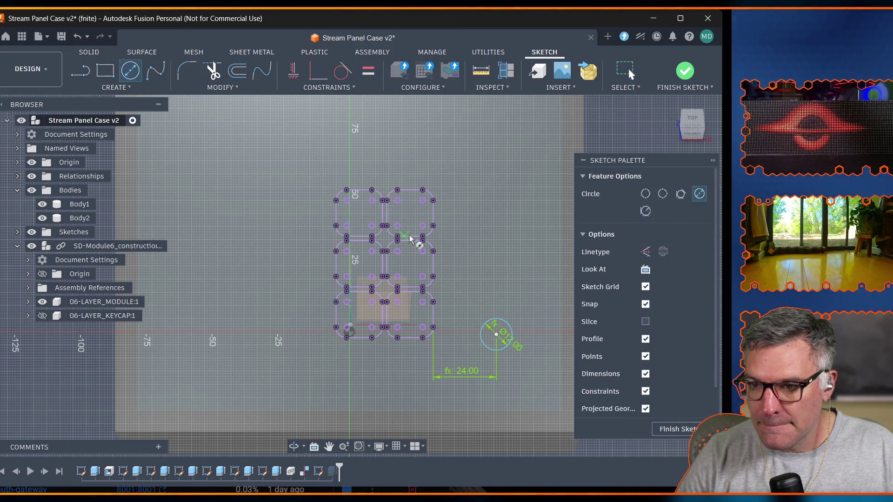
left_click(494, 207)
type("diam")
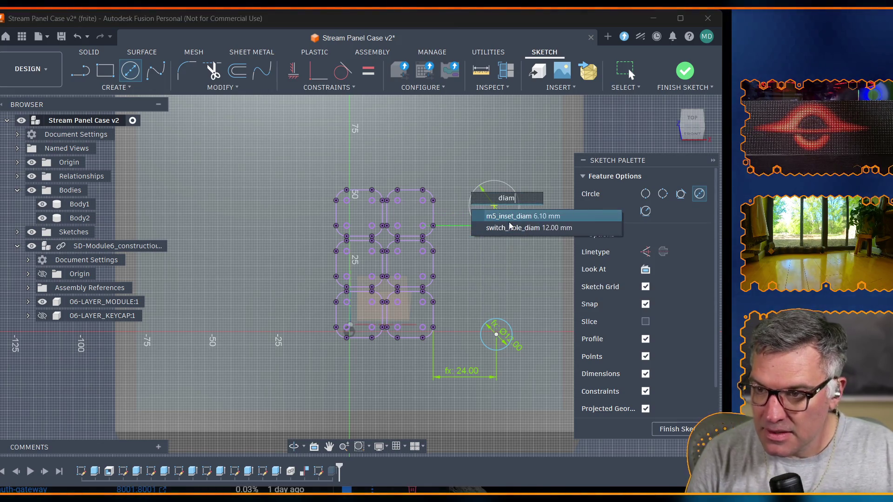
key("Down")
key("Return")
key("Return")
key("Escape")
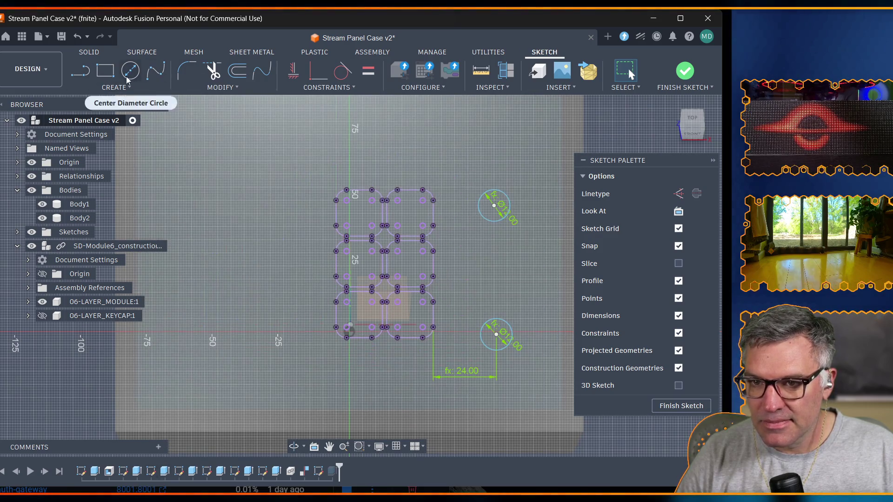
left_click(109, 87)
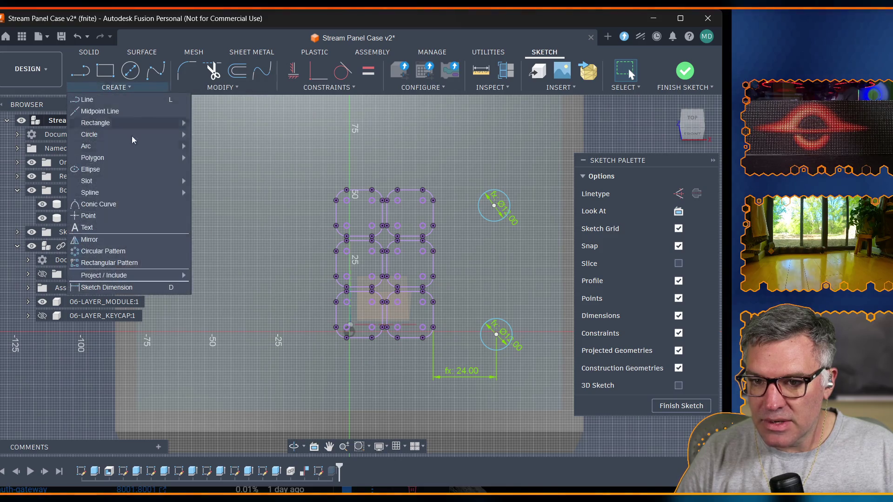
Dimension the top circle from the grid's right edge as switch_horiz_offset (24 mm).
left_click(224, 292)
left_click(491, 208)
key("d")
left_click(433, 209)
left_click(494, 205)
left_click(457, 162)
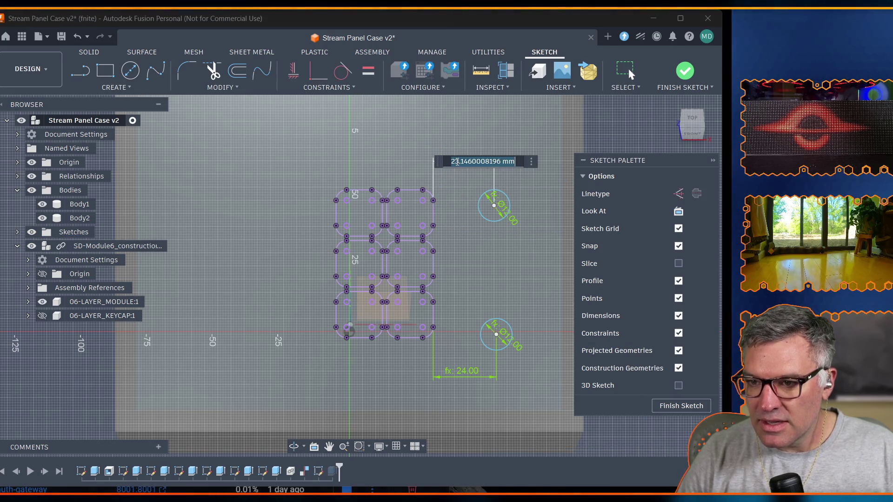
type("off")
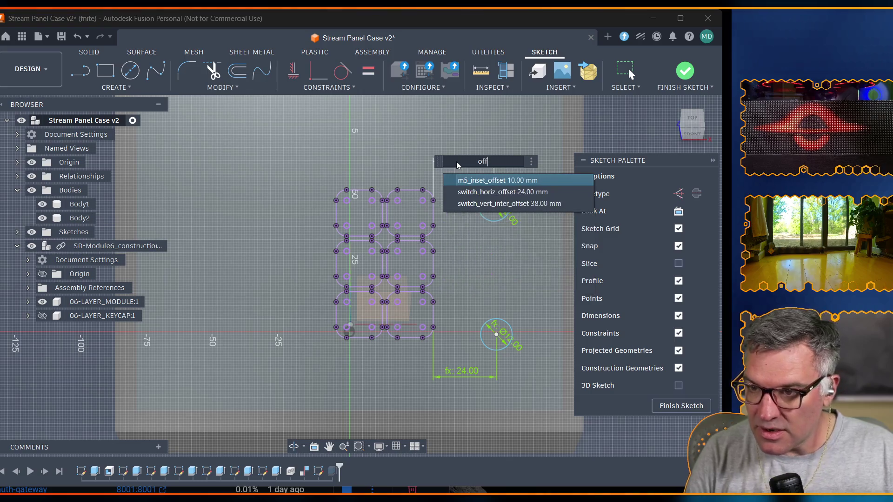
key("Down")
key("Return")
key("Return")
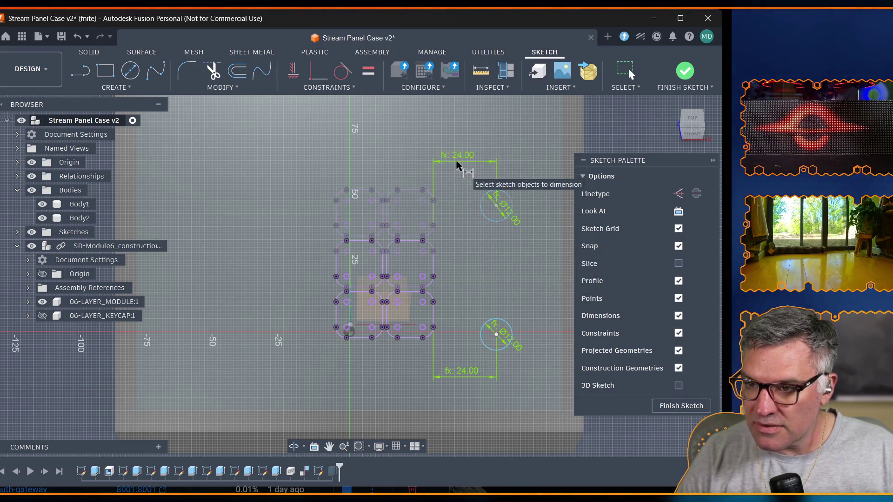
Dimension the two circle centres apart vertically by switch_vert_inter_offset.
left_click(497, 206)
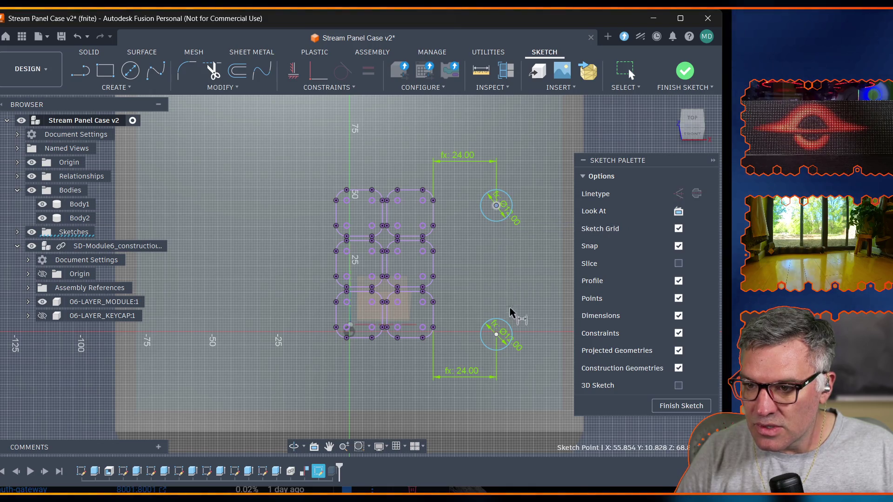
left_click(496, 336)
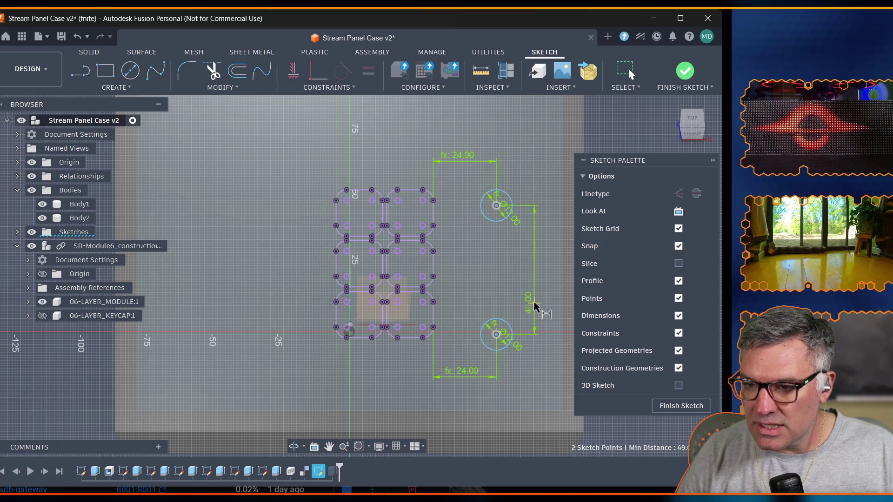
left_click(535, 283)
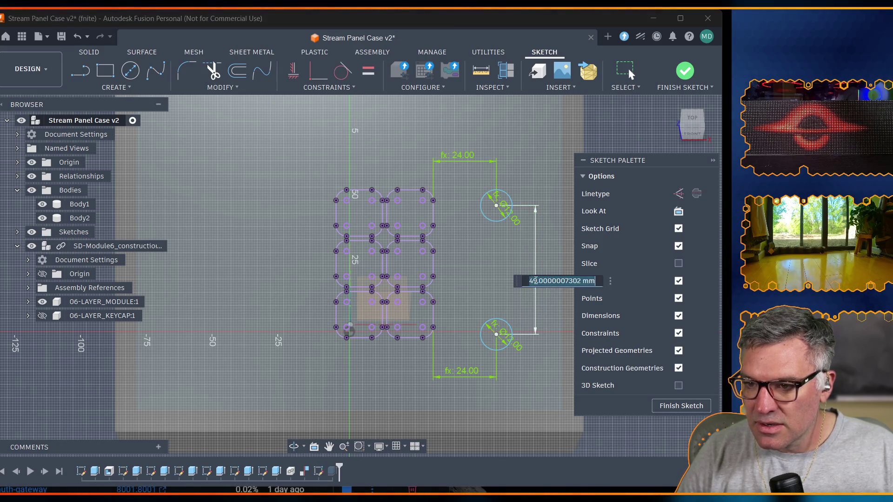
type("switch")
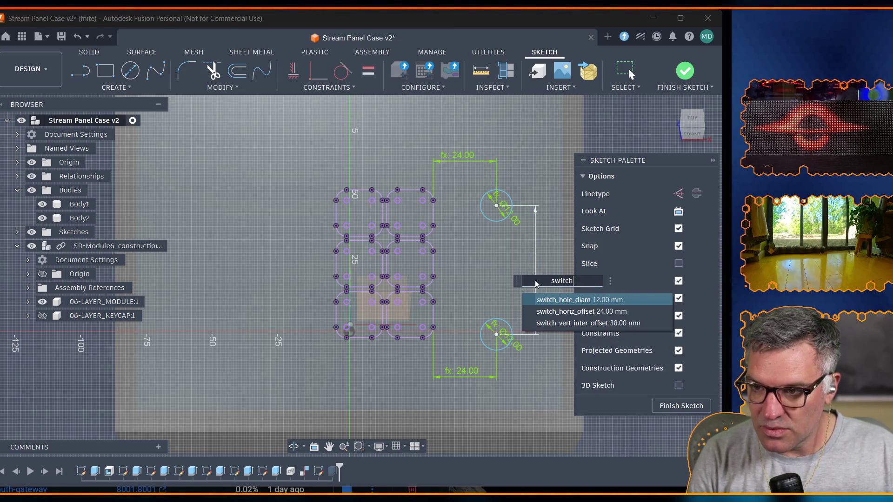
key("Down")
key("Down")
key("Return")
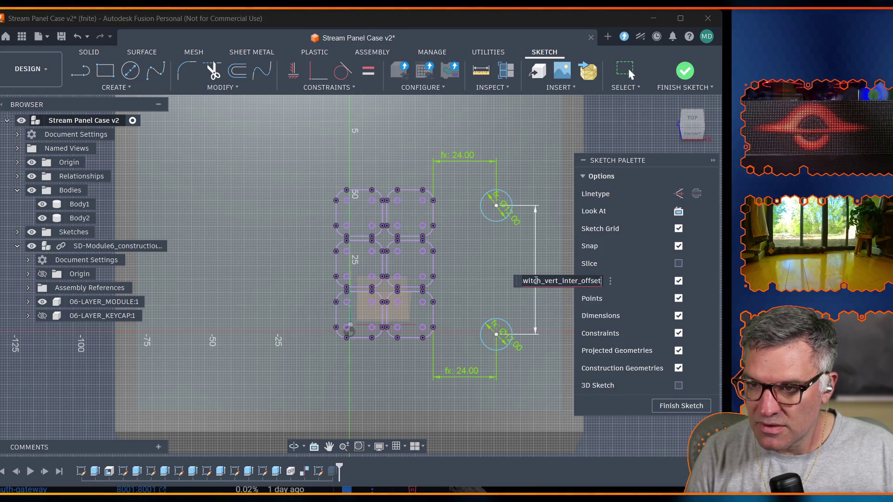
key("Return")
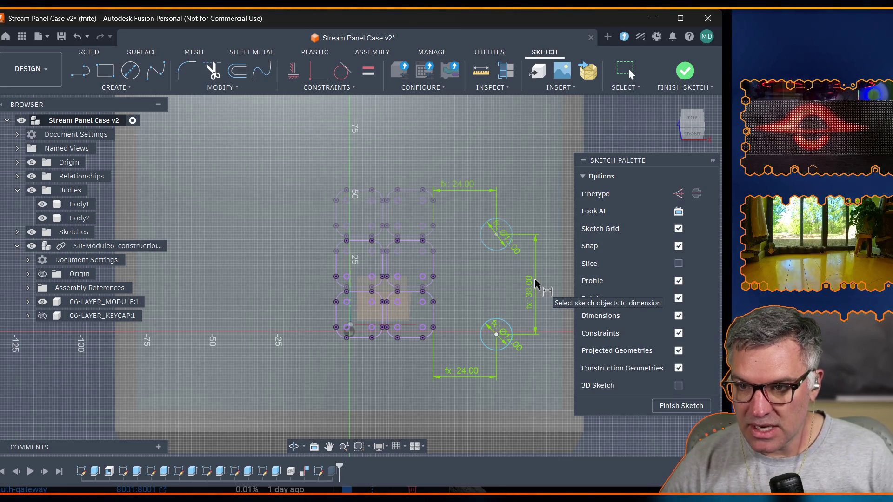
Show the Sketch Modify dropdown commands.
left_click(220, 87)
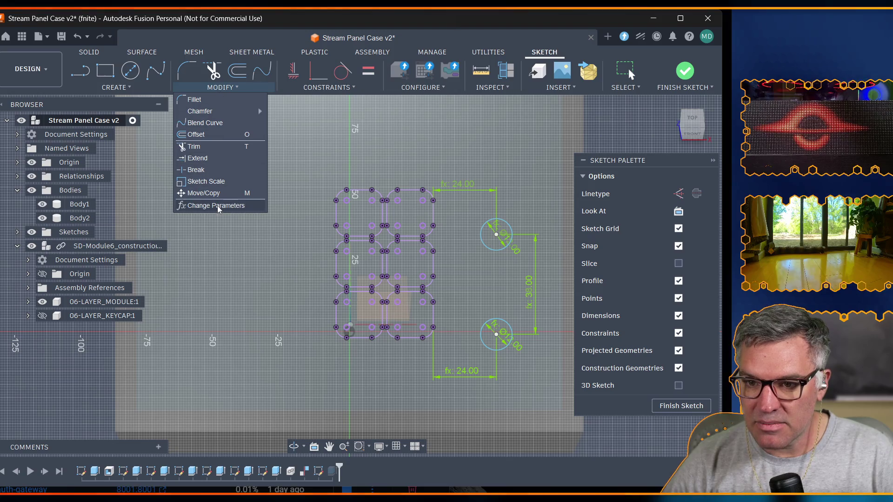
Change switch_vert_inter_offset to 50 mm in the parameters table and close it.
left_click(219, 206)
scroll(210, 345, "down", 3)
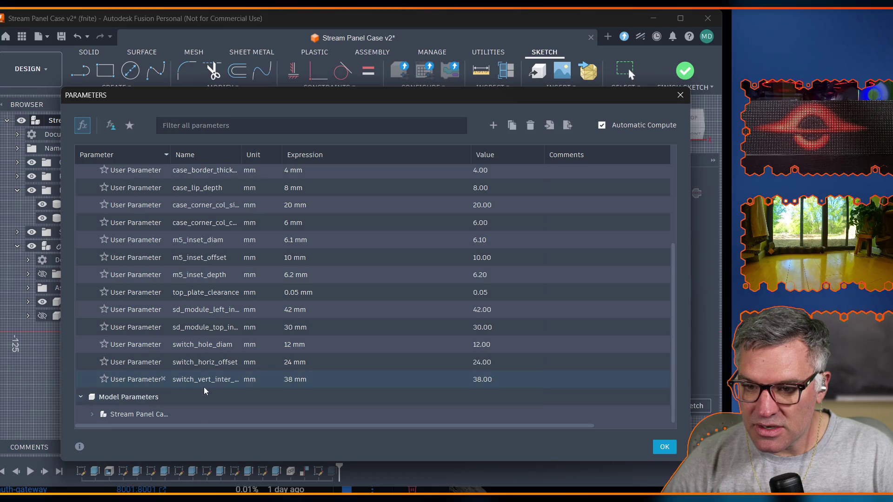
double_click(300, 381)
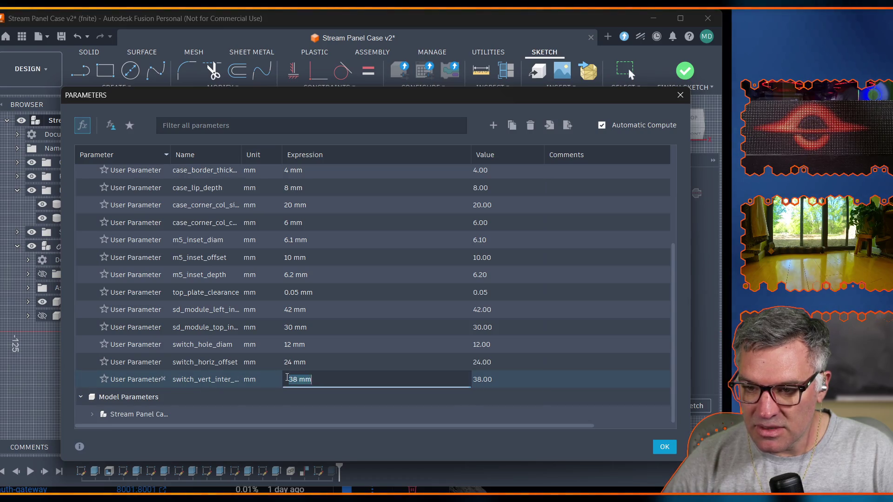
type("50")
key("Return")
left_click(664, 446)
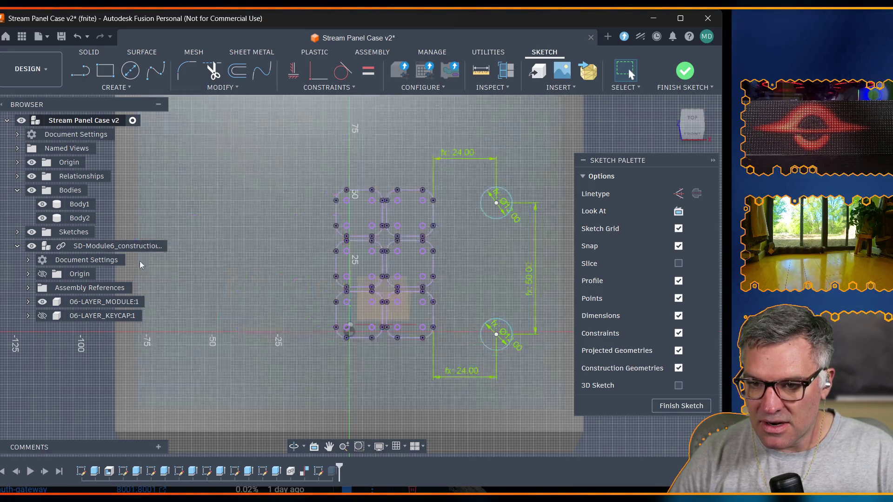
scroll(278, 206, "down", 1)
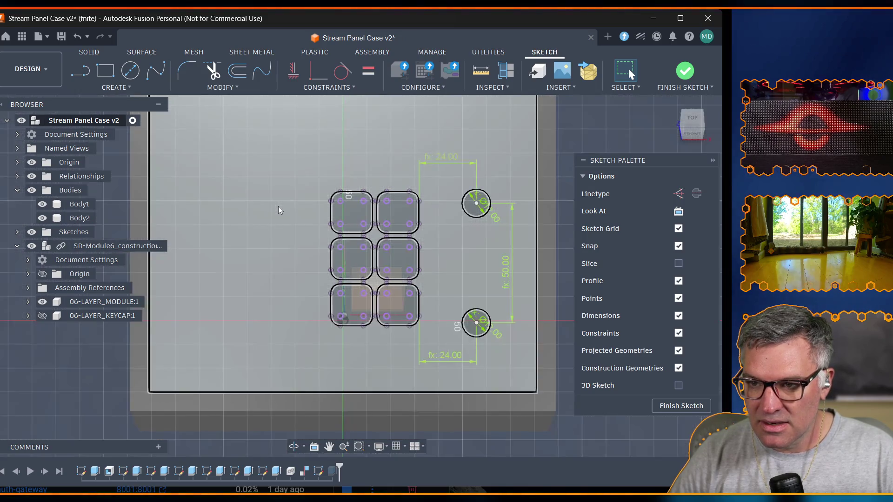
scroll(278, 205, "down", 1)
scroll(278, 184, "up", 1)
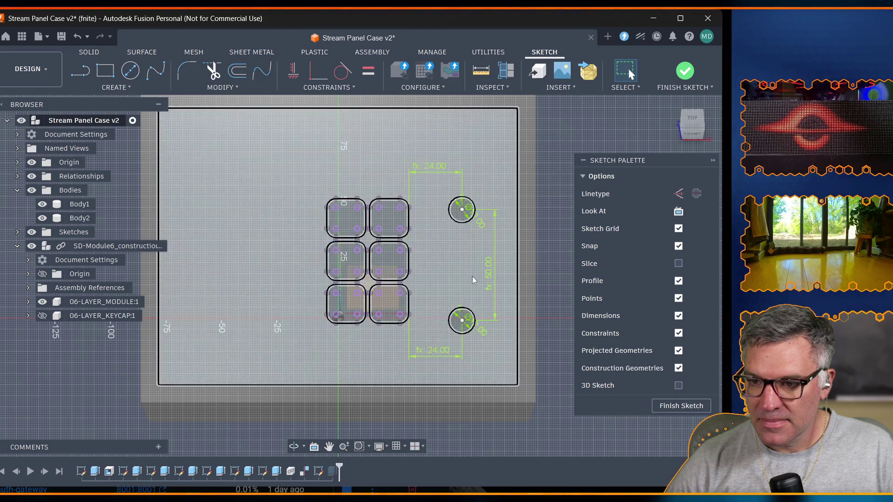
scroll(454, 318, "up", 5)
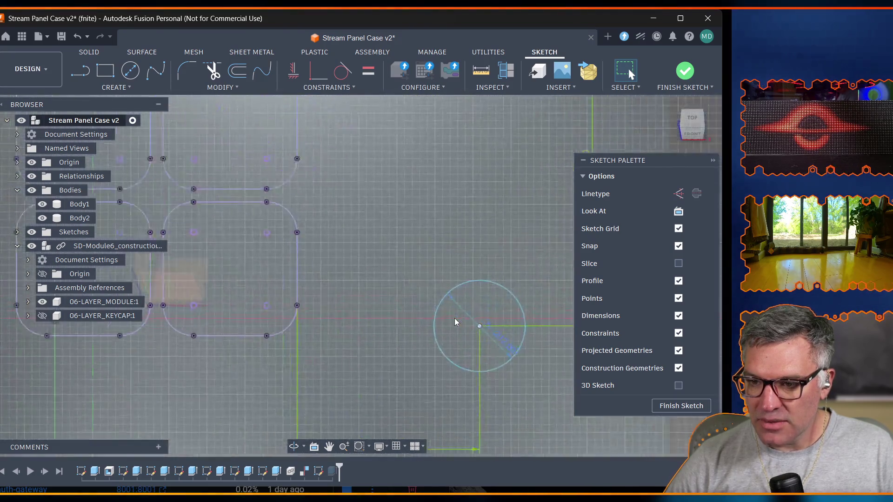
Dimension the lower hole's centre 2 mm vertically from the keycap grid's bottom edge.
left_click(483, 331)
key("Escape")
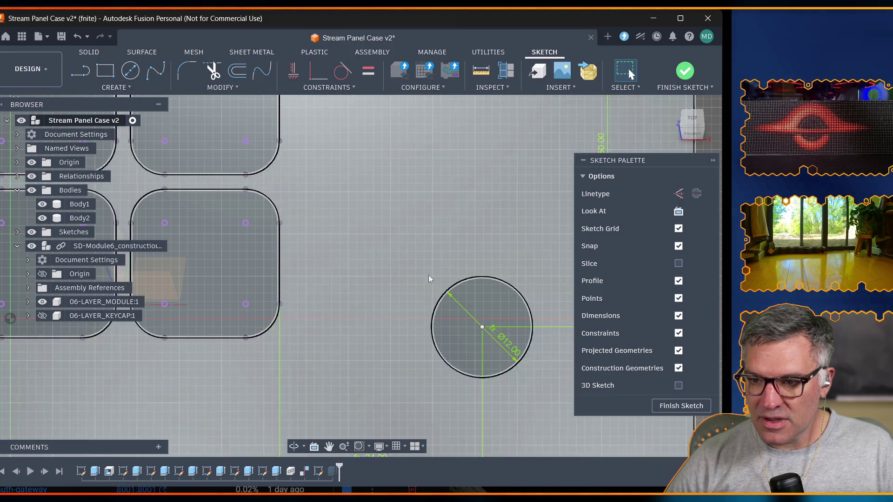
left_click(481, 330)
key("Escape")
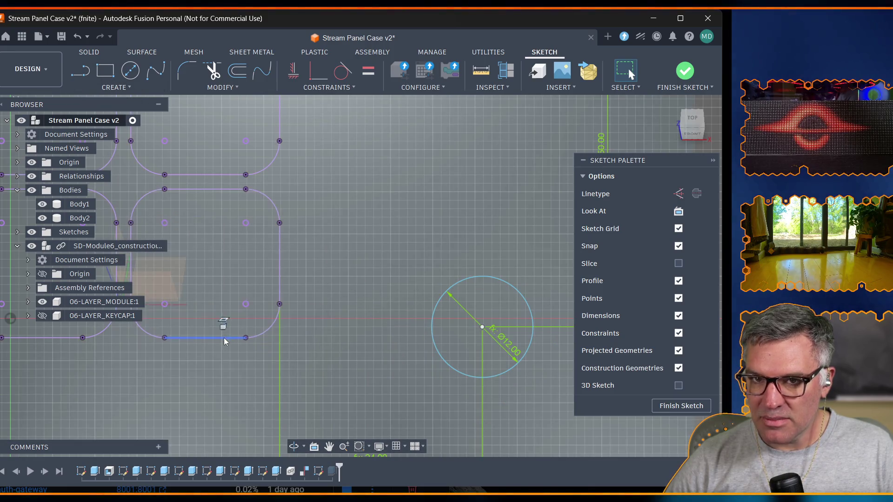
left_click(105, 88)
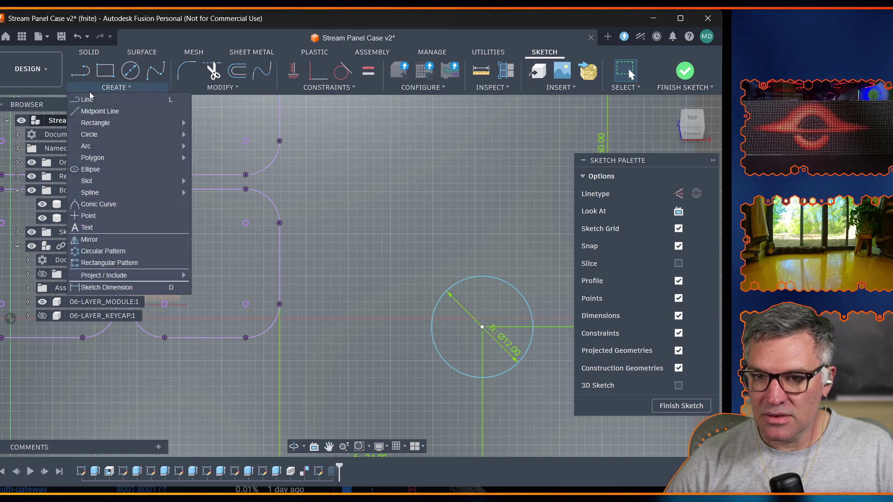
left_click(108, 287)
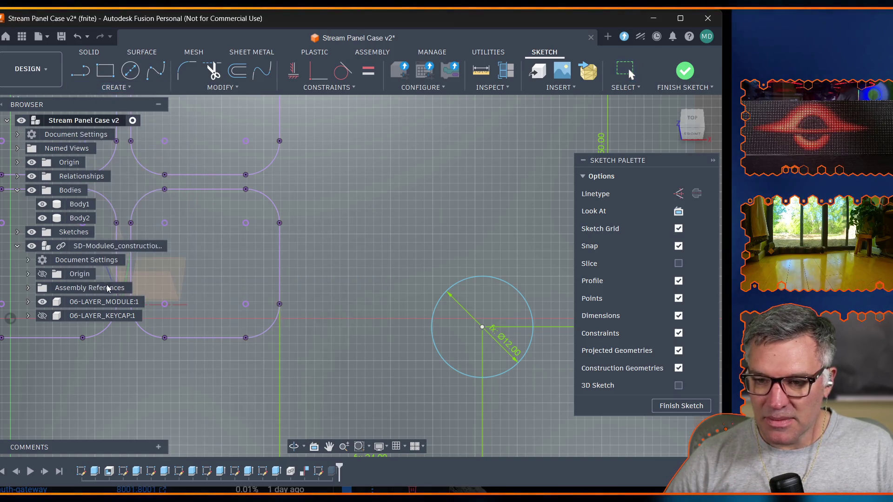
left_click(481, 327)
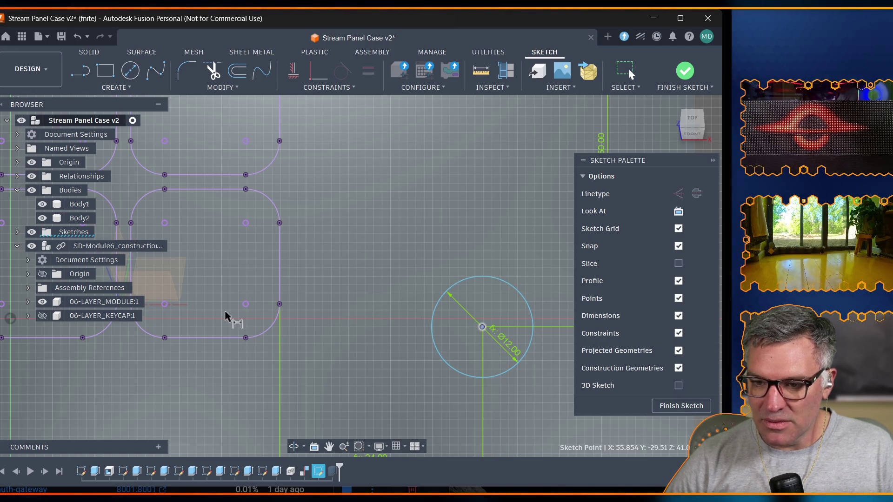
left_click(215, 339)
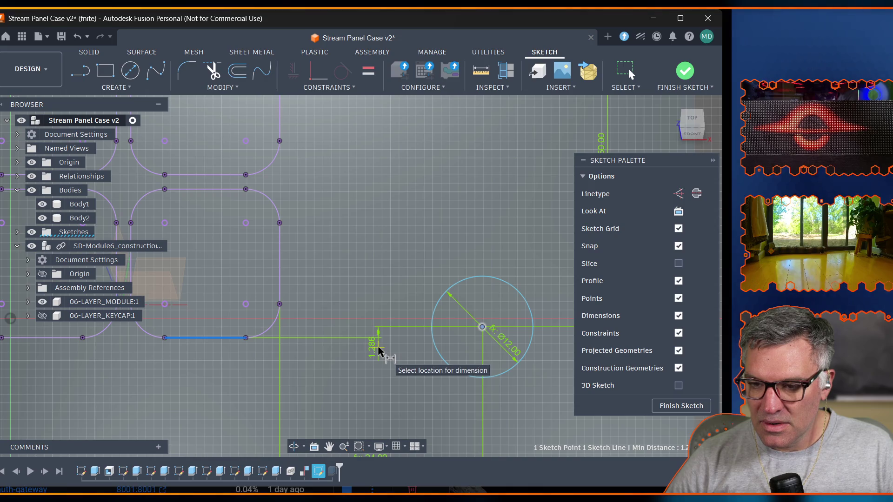
left_click(377, 351)
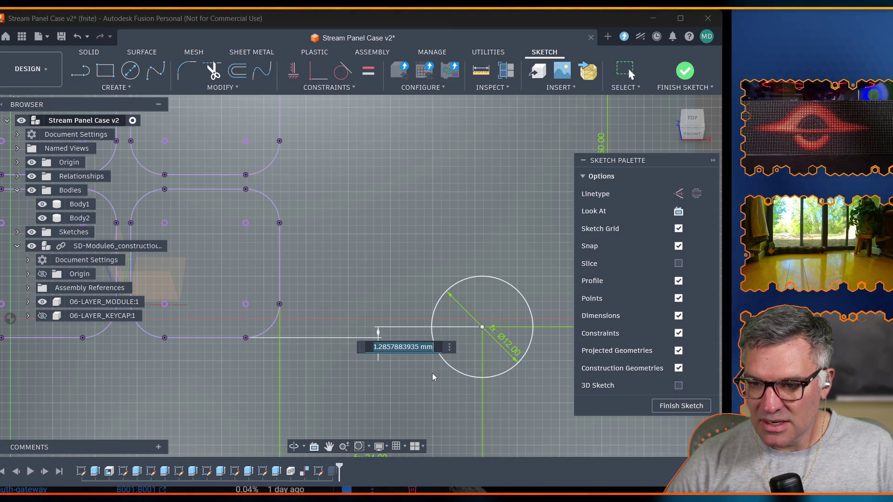
type("2mm")
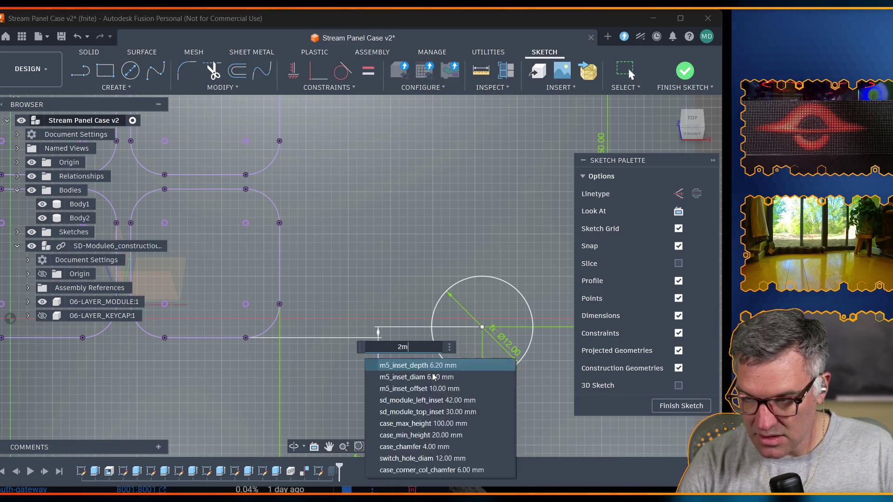
key("Return")
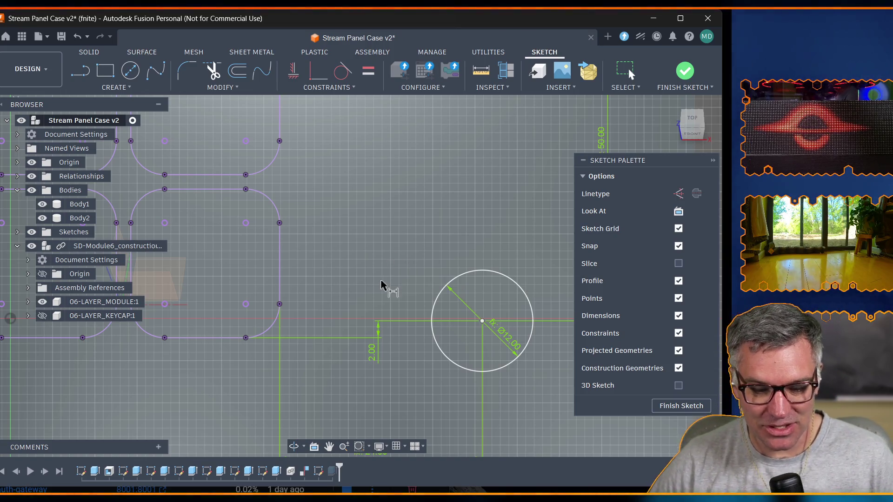
scroll(397, 281, "down", 1)
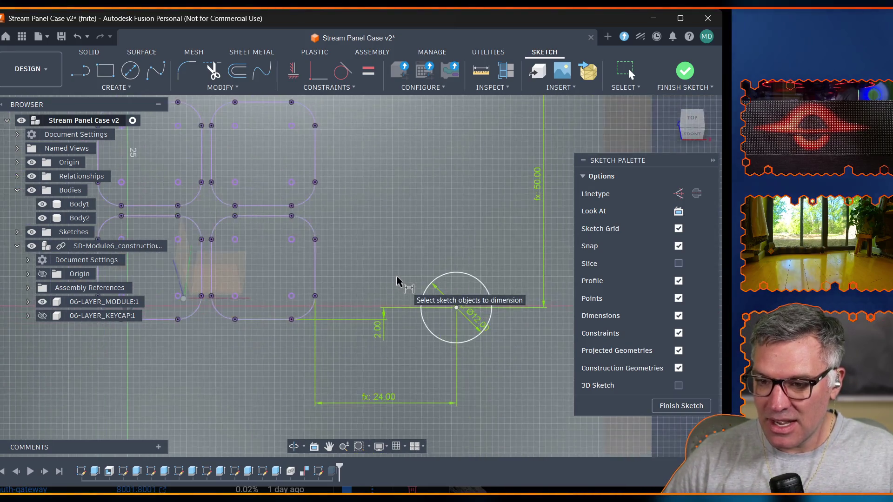
scroll(300, 243, "down", 3)
scroll(250, 220, "down", 2)
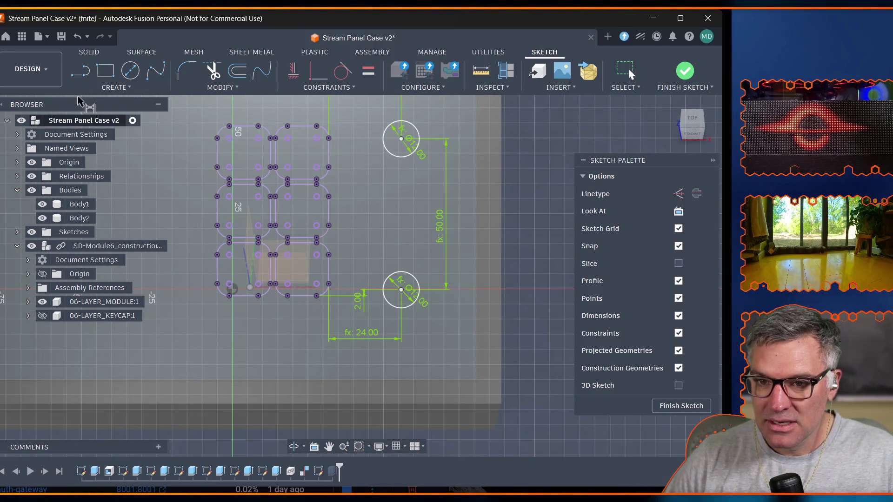
Pan to show the whole sketch and start the Circle tool for the next hole.
left_click(327, 447)
left_click_drag(154, 312, 250, 325)
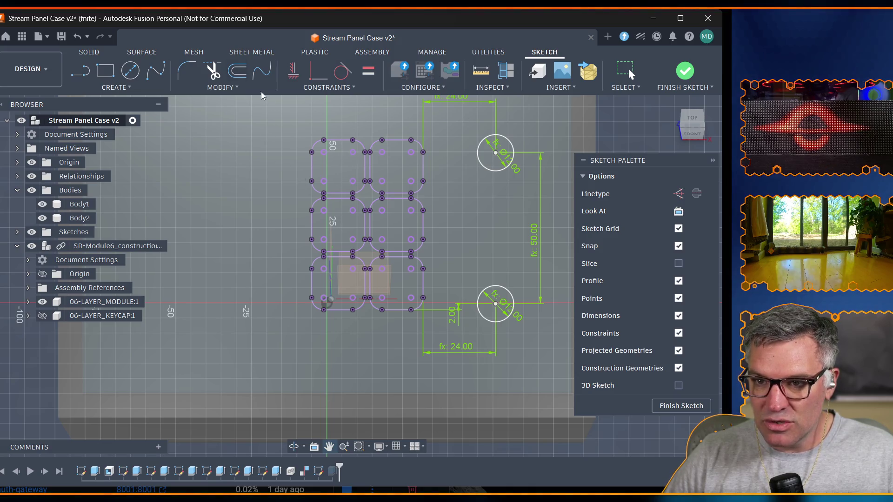
left_click(130, 73)
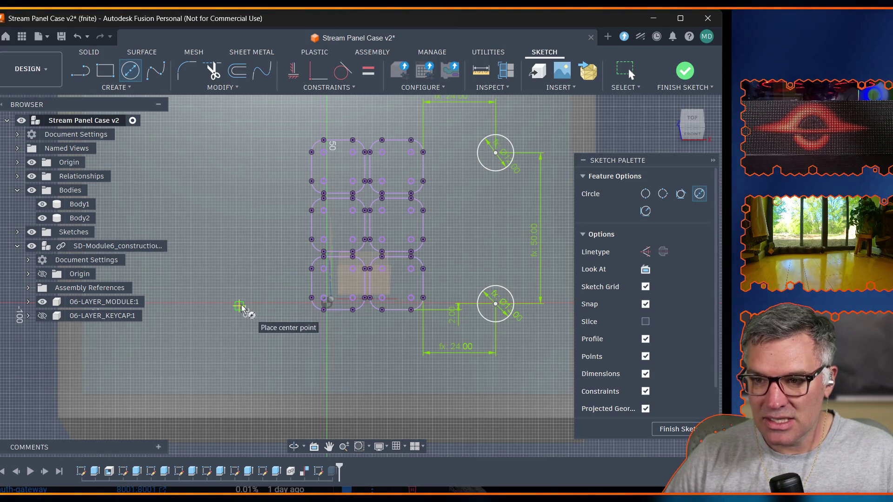
scroll(348, 209, "down", 1)
scroll(375, 209, "up", 5)
scroll(369, 225, "up", 2)
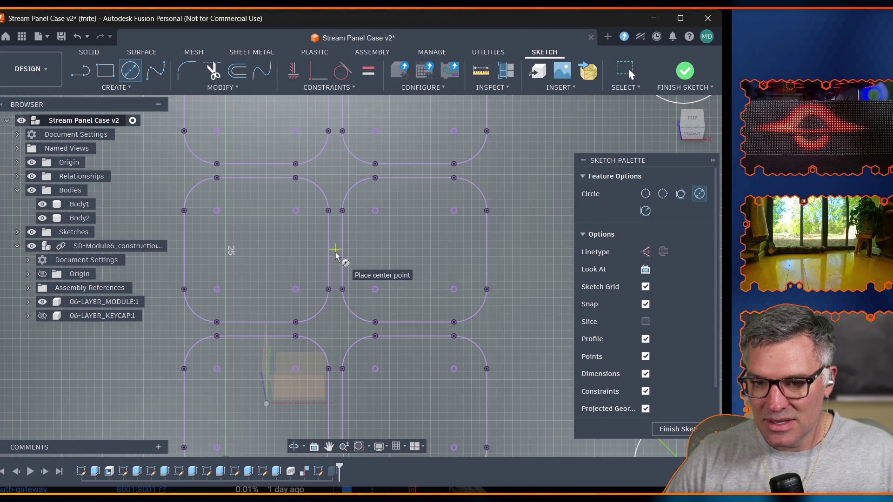
scroll(160, 339, "down", 1)
scroll(139, 338, "down", 2)
scroll(137, 338, "down", 2)
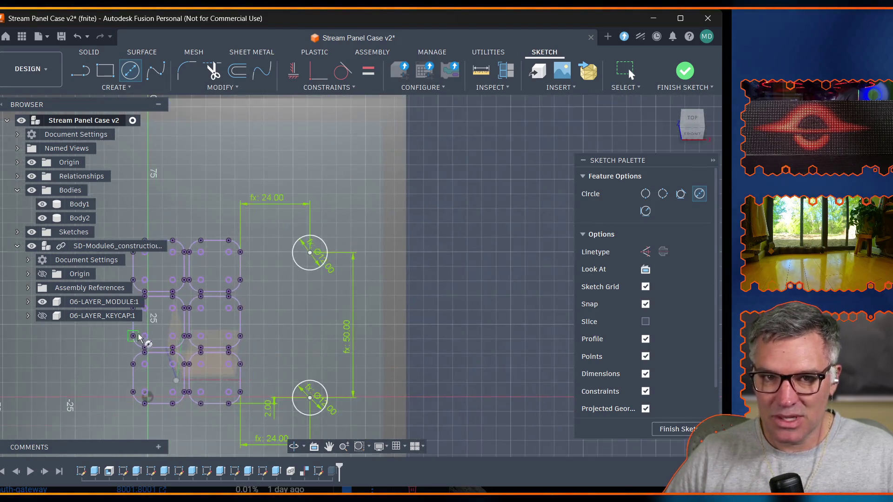
scroll(138, 338, "up", 1)
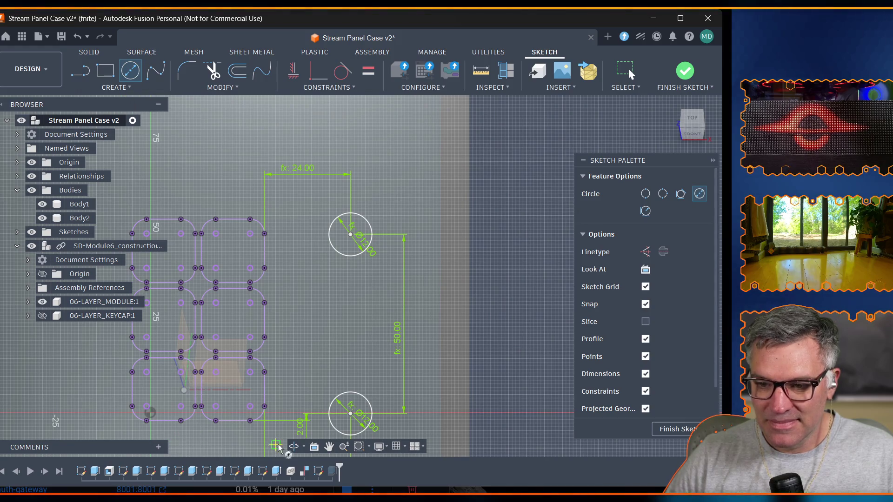
Draw a circle left of the keycap grid with diameter switch_hole_diam.
left_click(327, 447)
left_click_drag(167, 387, 303, 361)
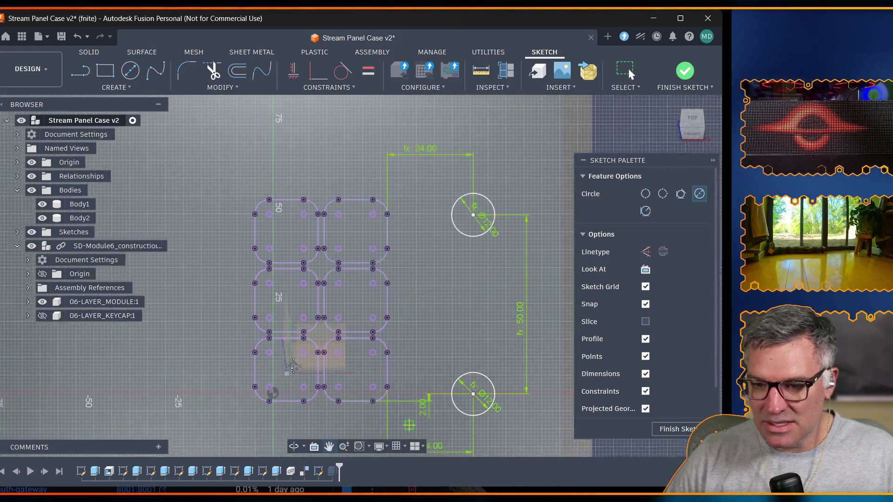
left_click(132, 71)
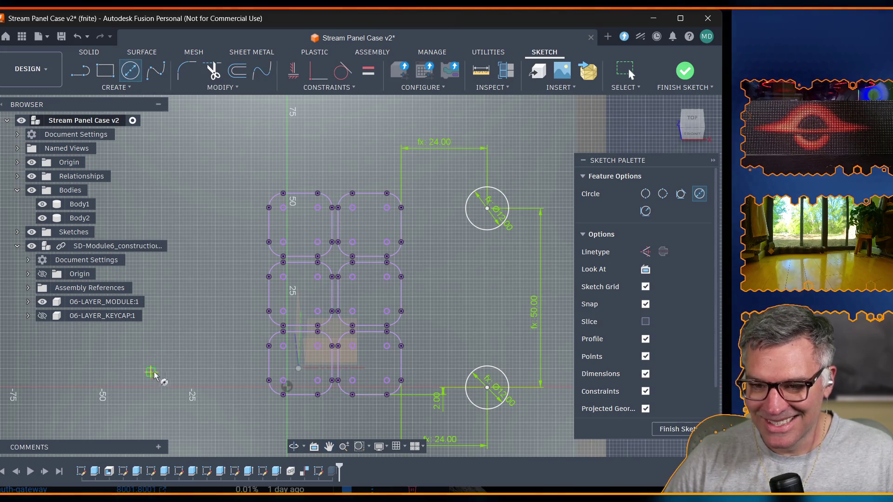
left_click(173, 384)
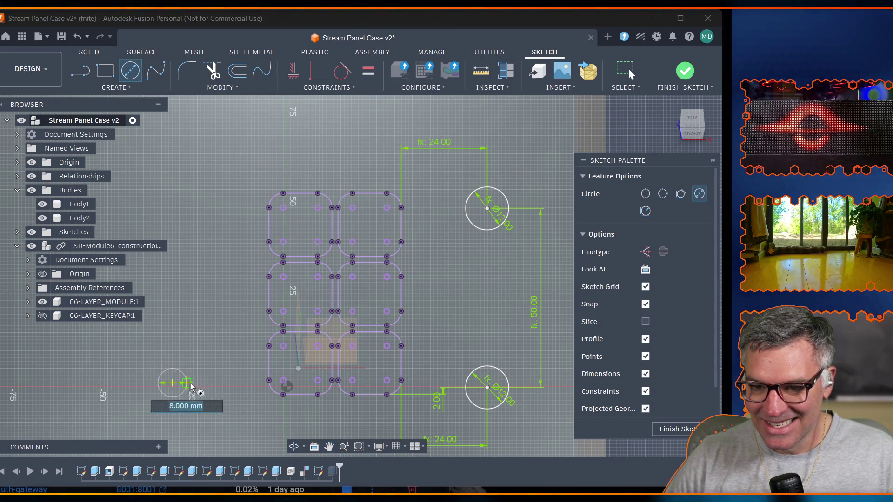
type("s")
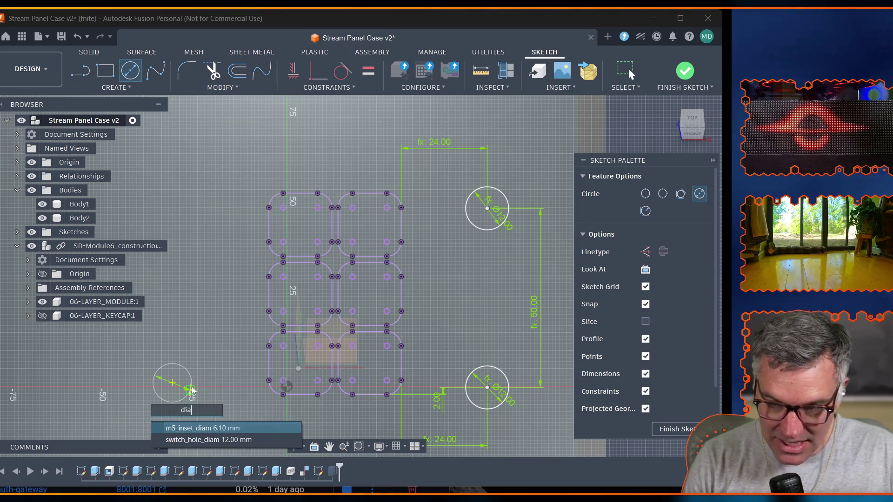
type("witch_hole_diam")
key("Tab")
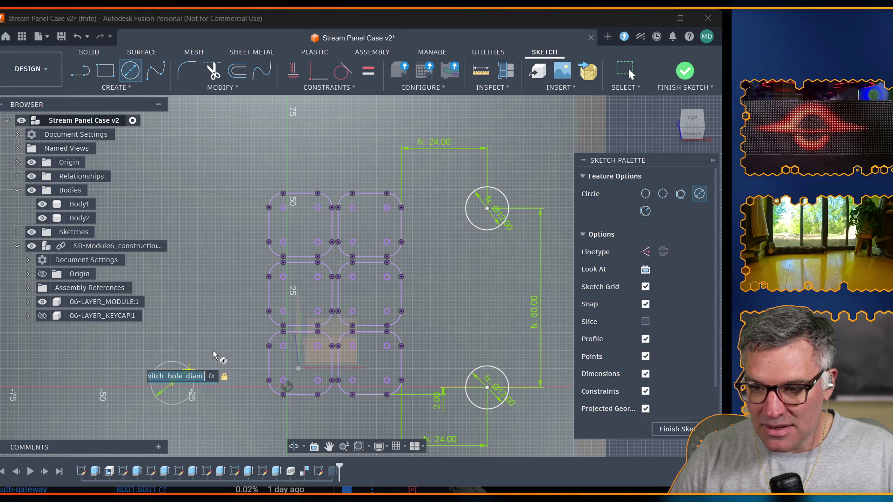
key("Return")
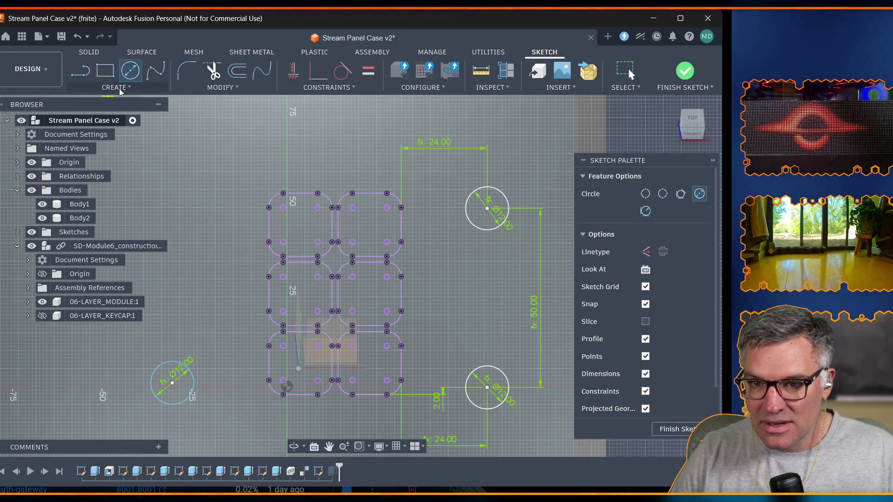
Dimension the new circle from the grid's left edge as switch_horiz_offset (24 mm).
left_click(119, 88)
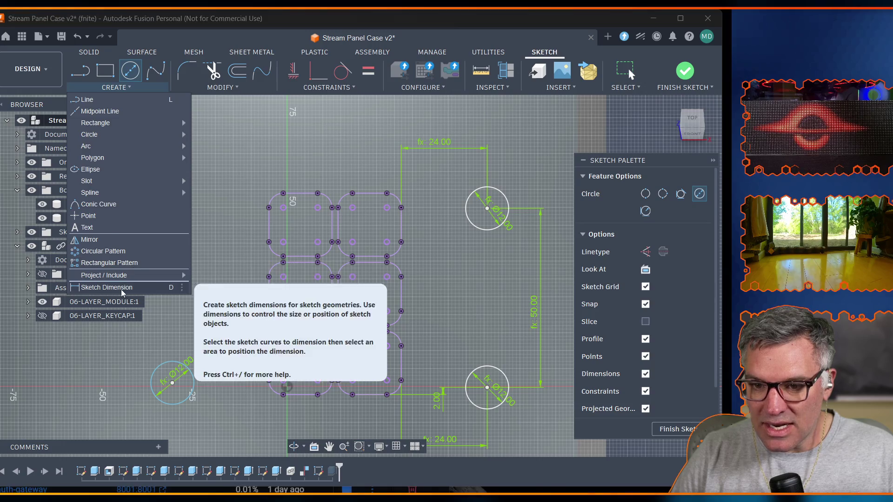
left_click(121, 289)
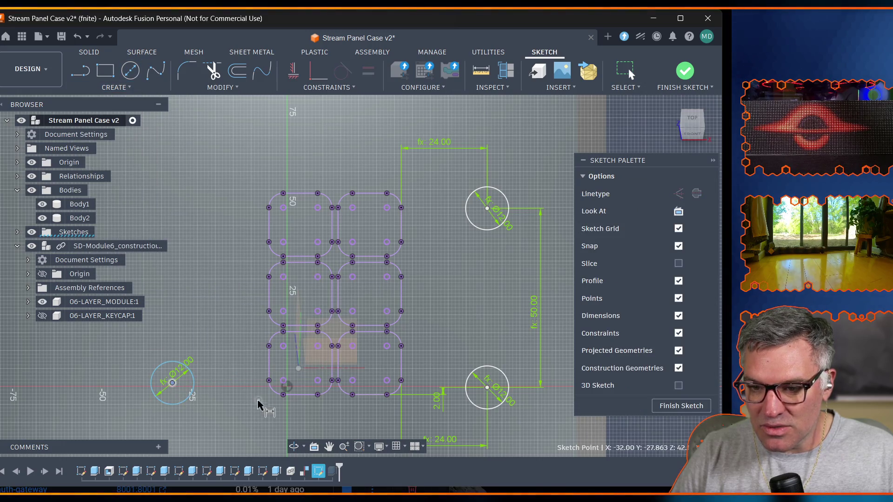
left_click(269, 372)
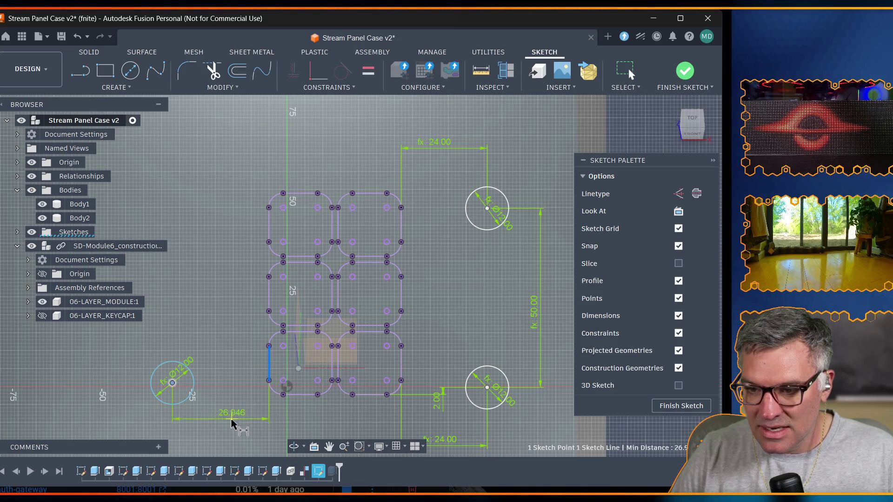
left_click(219, 437)
type("off")
key("Down")
key("Return")
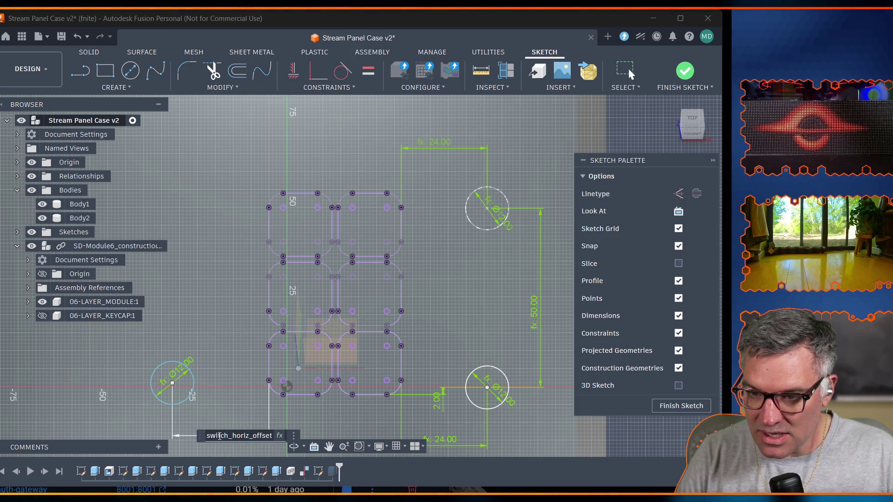
key("Return")
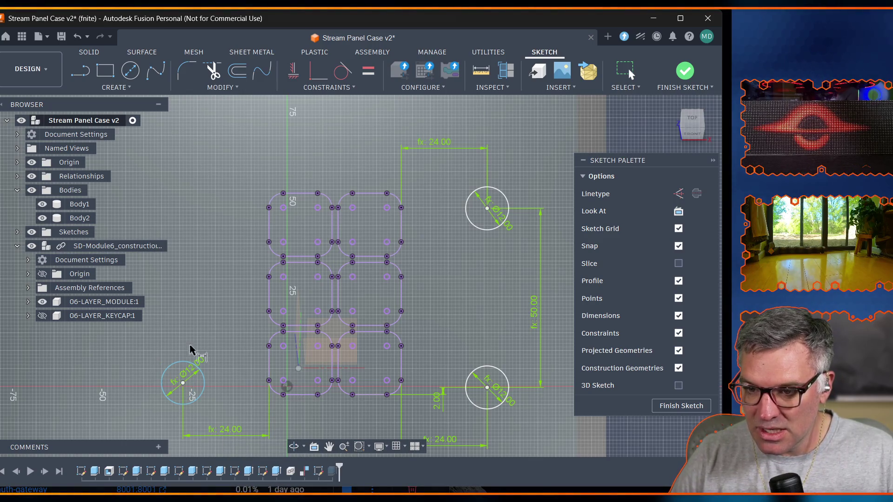
left_click(127, 71)
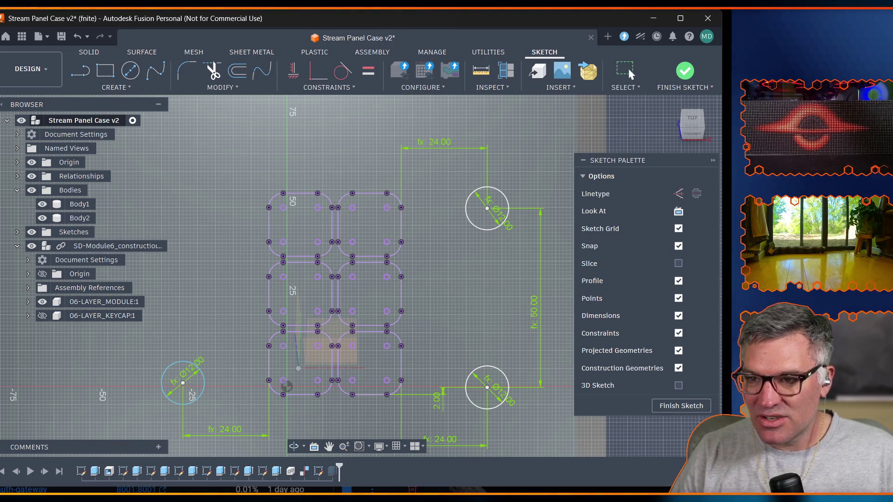
Dimension the bottom-left hole centre 2 mm from the bottom keycap edge.
left_click(481, 88)
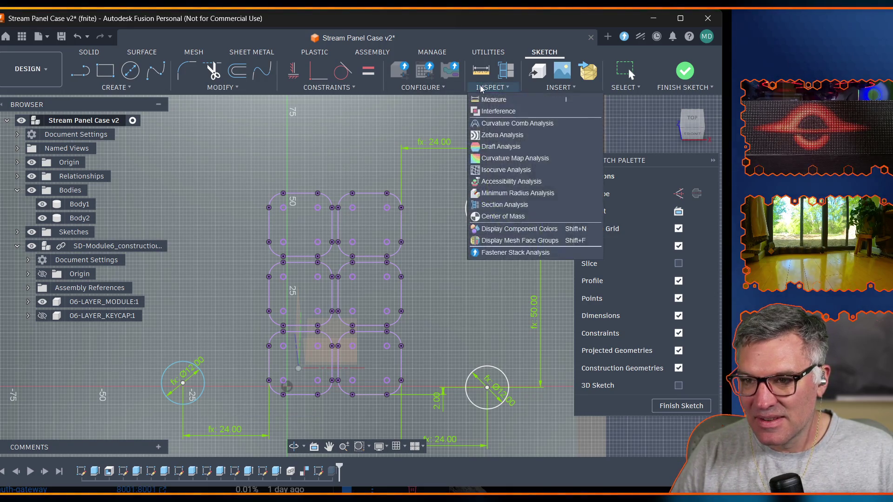
left_click(335, 89)
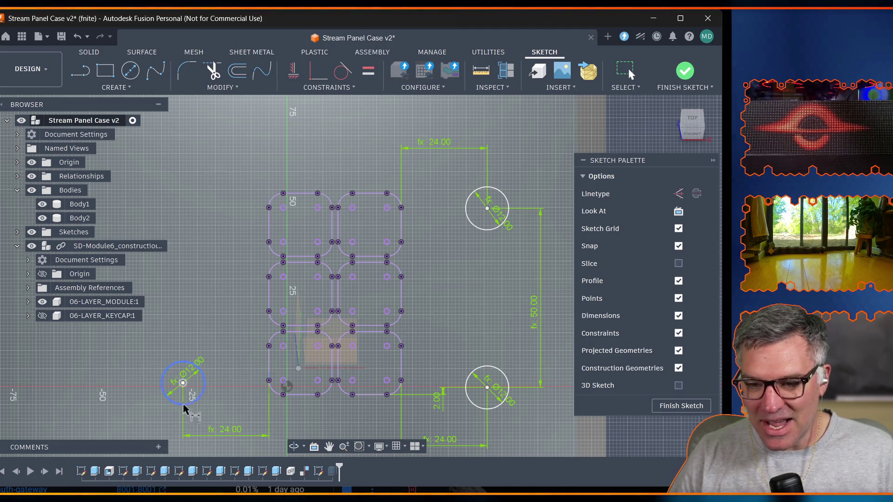
scroll(254, 393, "up", 2)
scroll(253, 392, "up", 2)
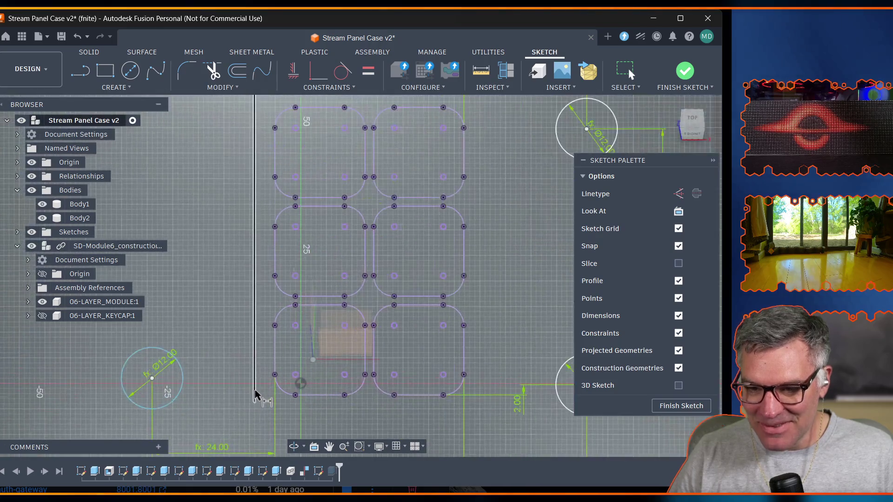
scroll(253, 393, "up", 1)
scroll(374, 399, "down", 2)
scroll(370, 411, "down", 2)
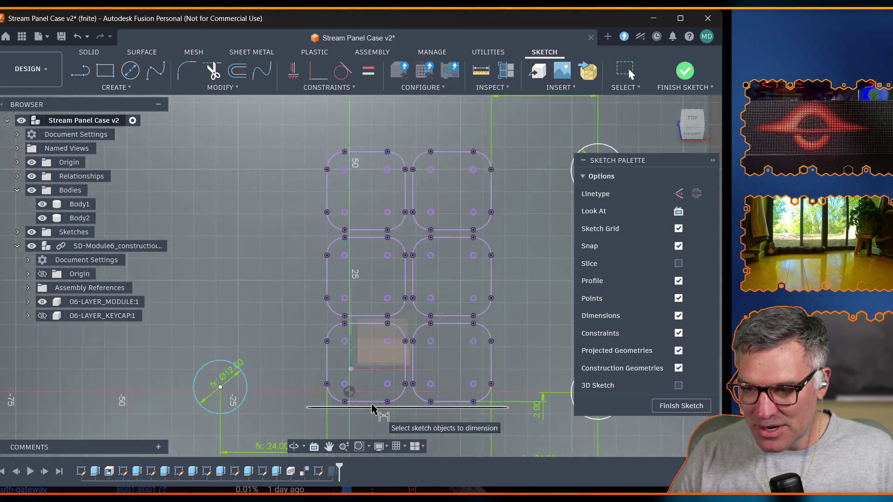
scroll(372, 410, "up", 2)
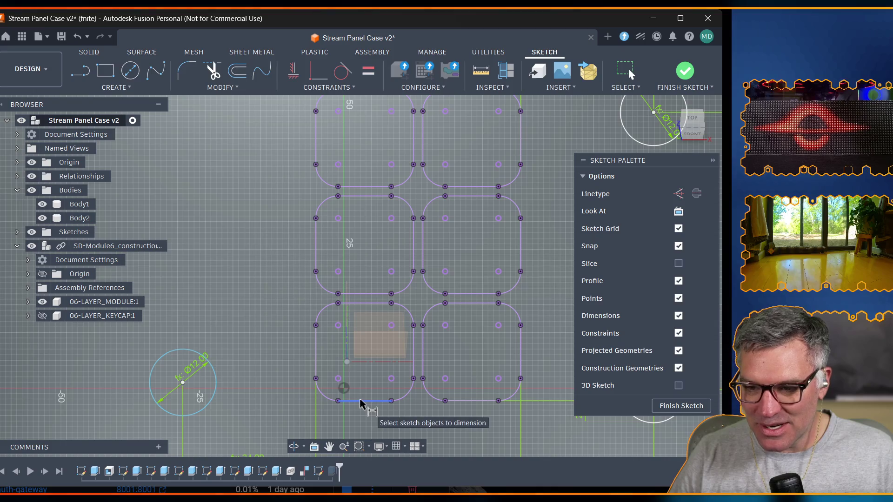
left_click(361, 402)
left_click(184, 385)
left_click(265, 389)
type("2")
key("Return")
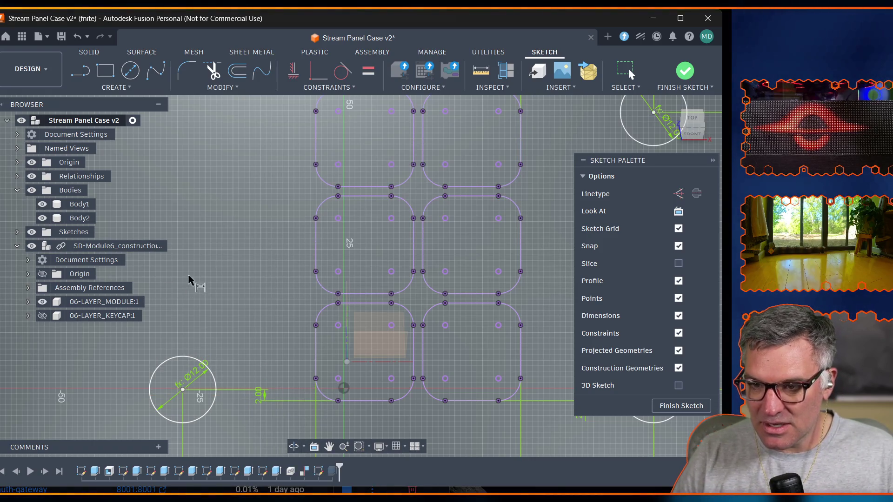
scroll(231, 207, "down", 3)
Draw the top-left switch hole circle with diameter switch_hole_diam.
key("c")
left_click(194, 150)
type("dia")
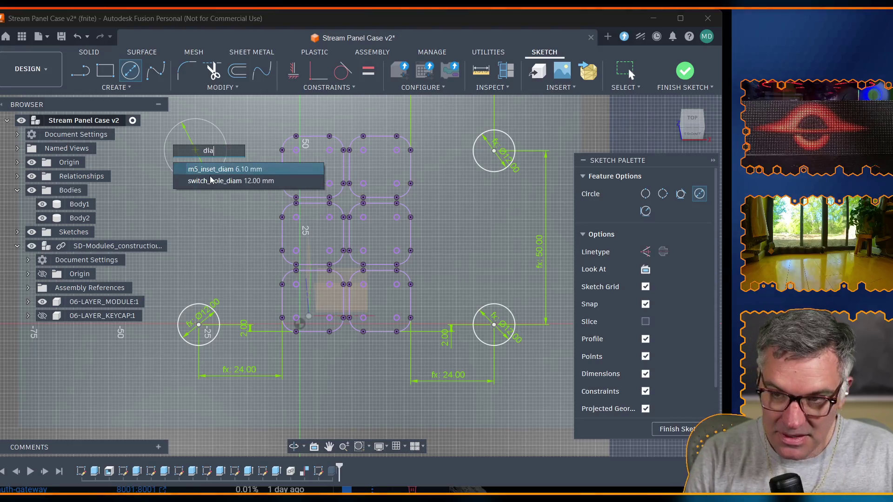
key("Down")
key("Return")
key("Return")
key("Escape")
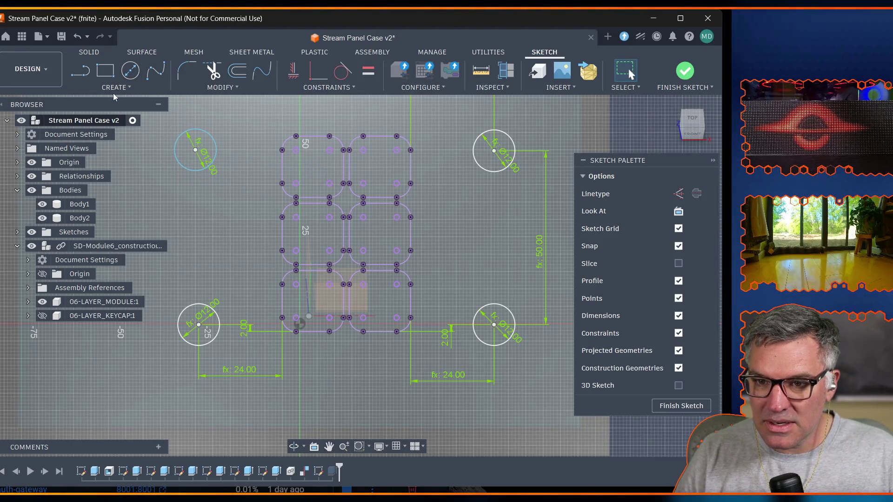
left_click(111, 90)
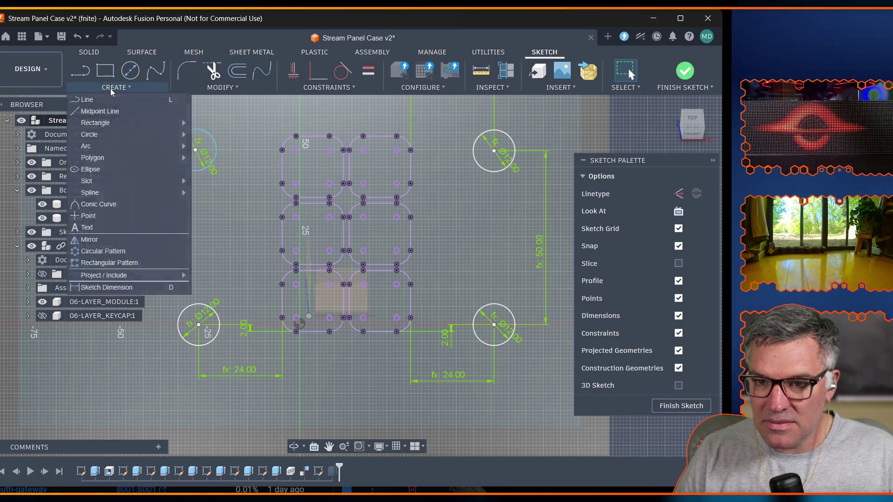
left_click(129, 247)
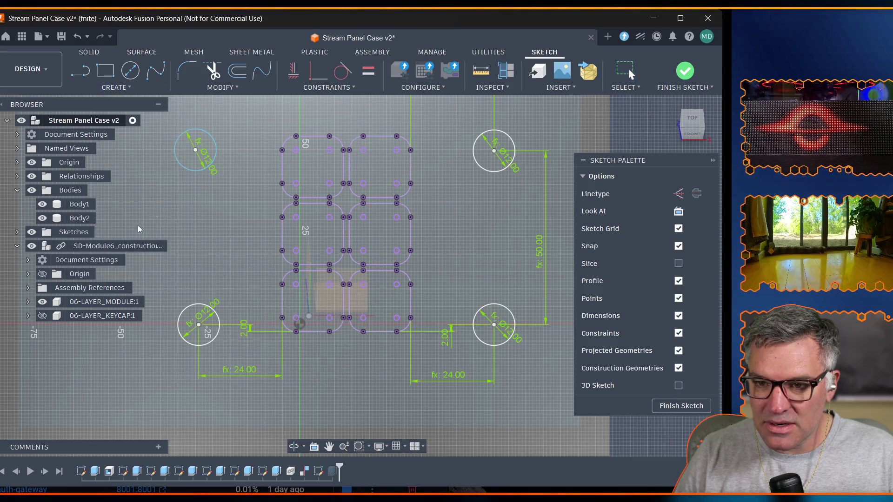
Dimension the two left hole centres vertically to switch_vert_inter_offset (50 mm).
left_click(196, 149)
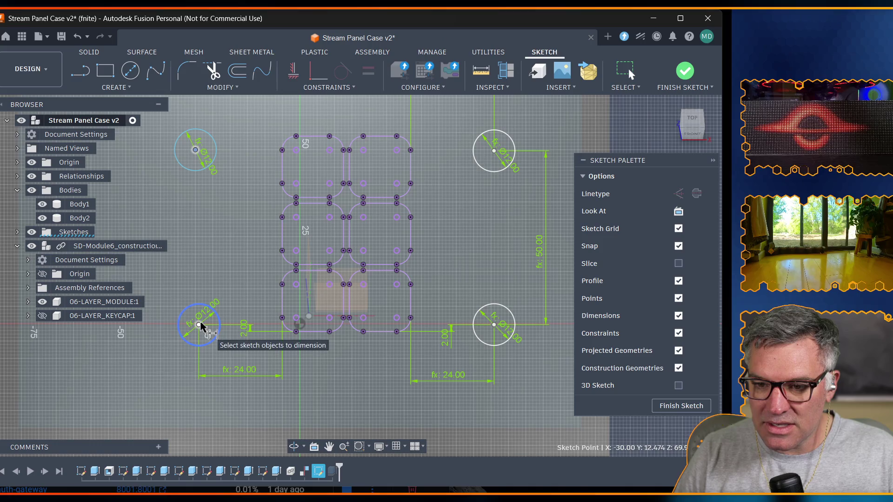
left_click(199, 325)
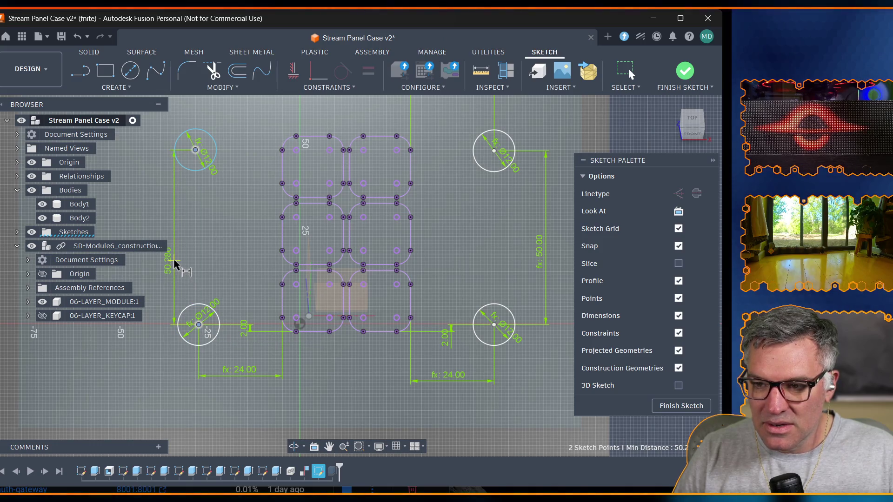
left_click(253, 269)
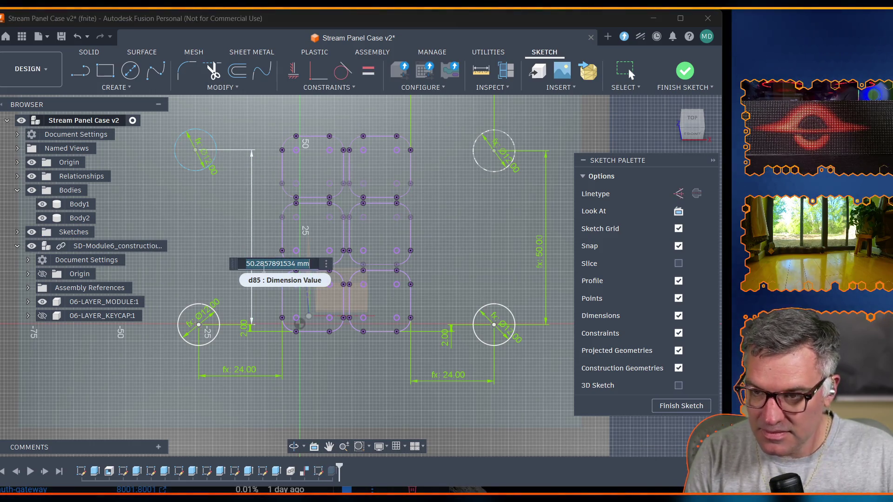
type("swi")
key("Down")
key("Down")
key("Return")
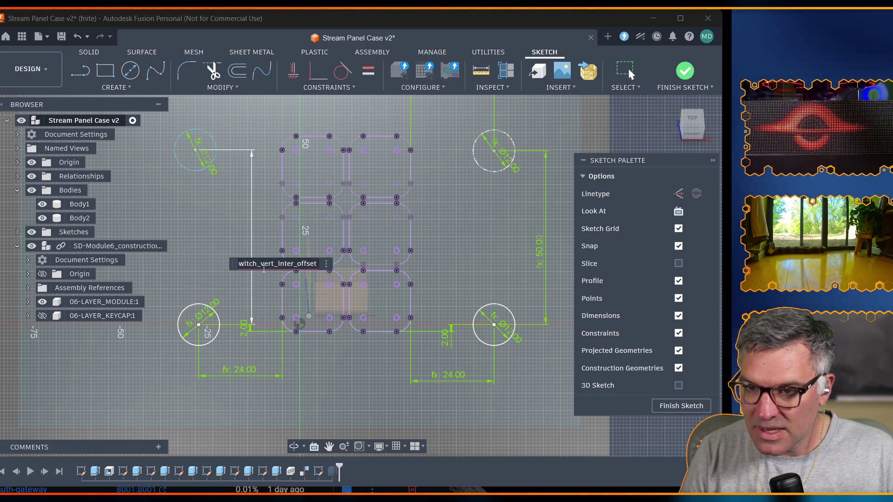
key("Return")
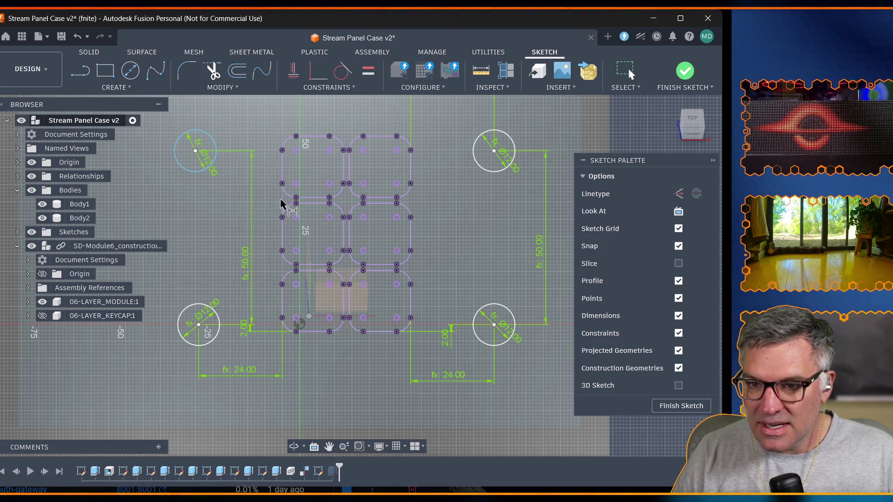
Dimension the top-left hole to the left keycap edge as switch_horiz_offset (24 mm).
left_click(196, 153)
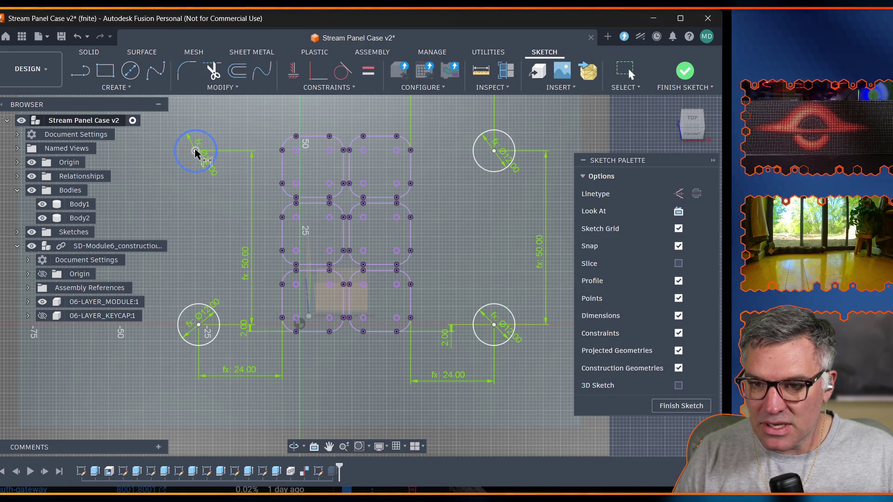
left_click(283, 163)
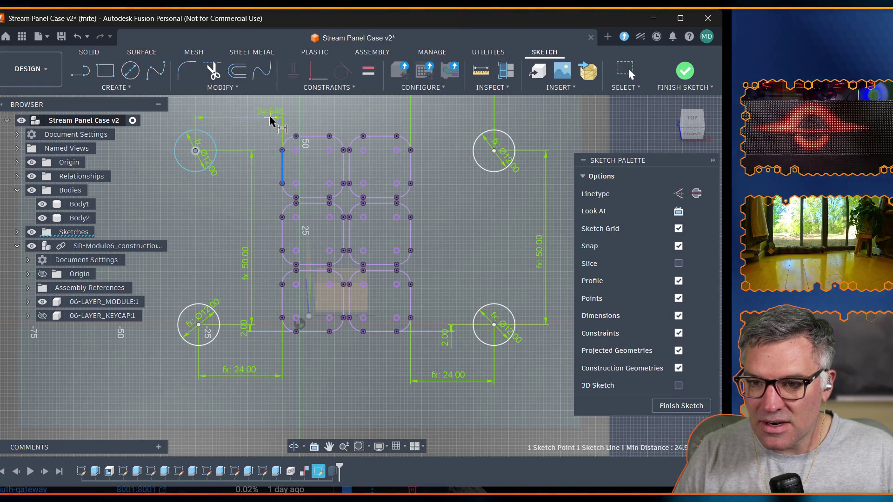
left_click(263, 117)
type("o")
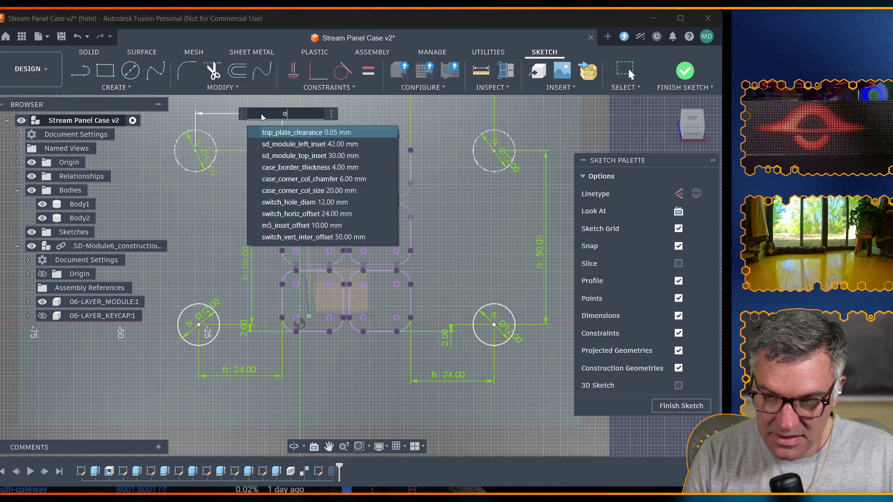
type("ff")
key("Down")
key("Return")
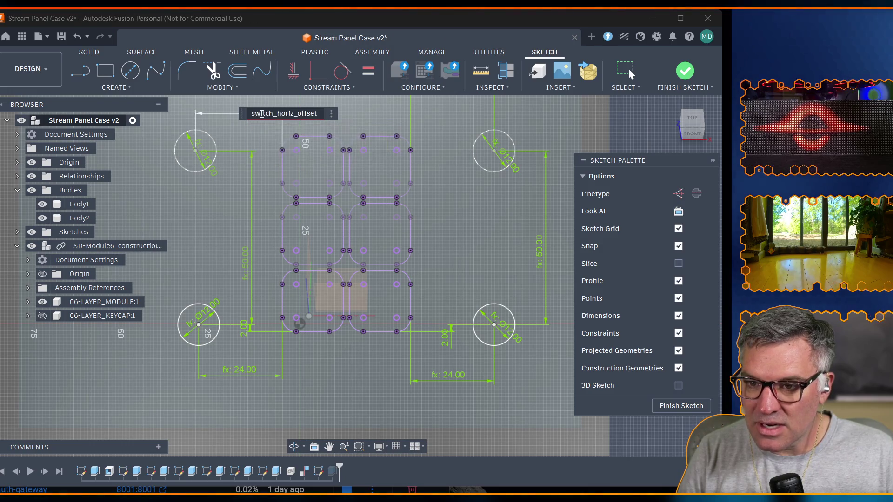
key("Return")
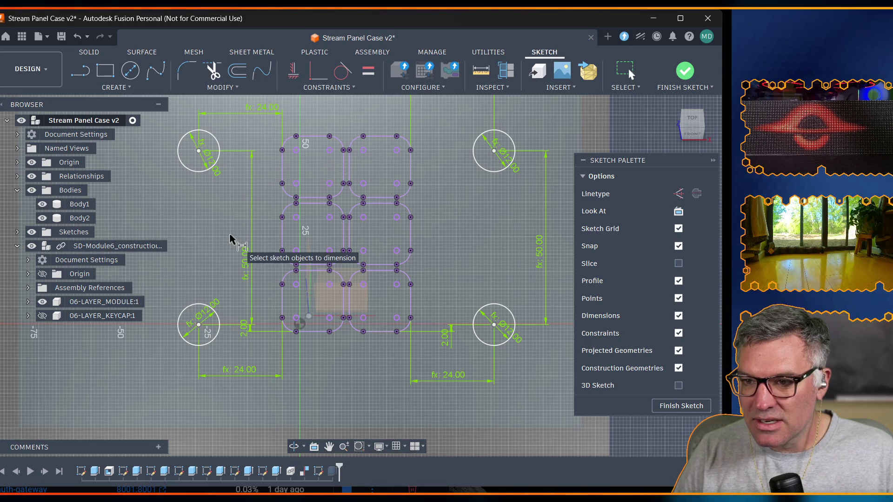
scroll(348, 295, "down", 2)
scroll(319, 295, "down", 1)
scroll(318, 295, "down", 2)
scroll(318, 297, "down", 1)
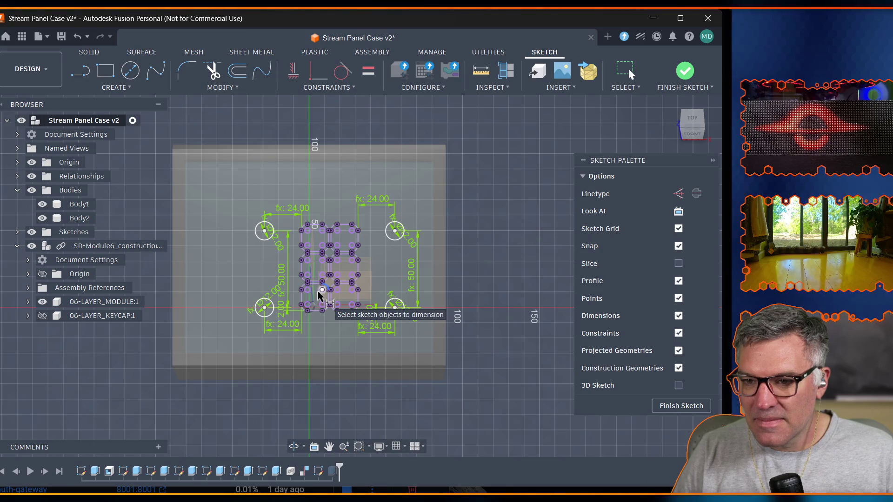
scroll(319, 295, "up", 2)
scroll(320, 296, "up", 1)
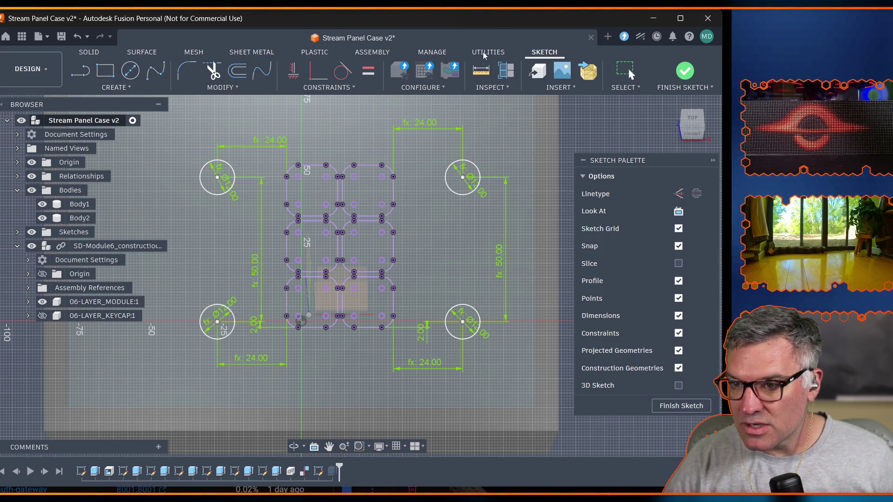
left_click(479, 78)
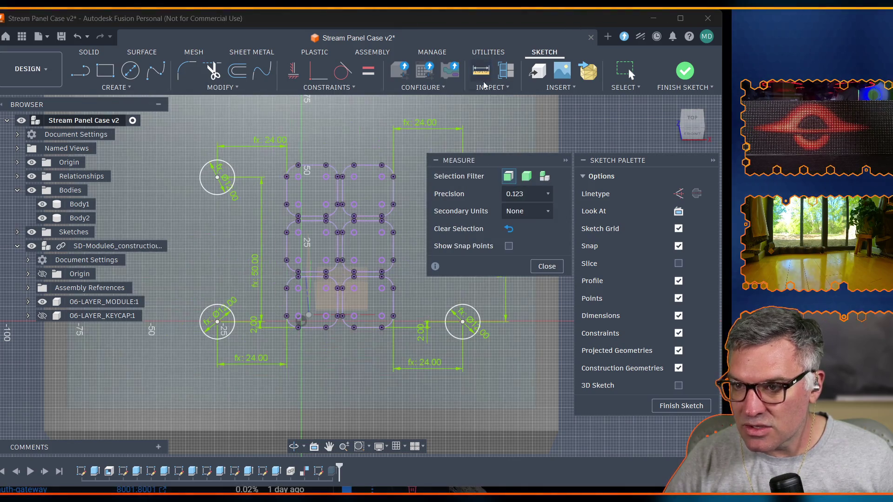
left_click(489, 89)
left_click(494, 100)
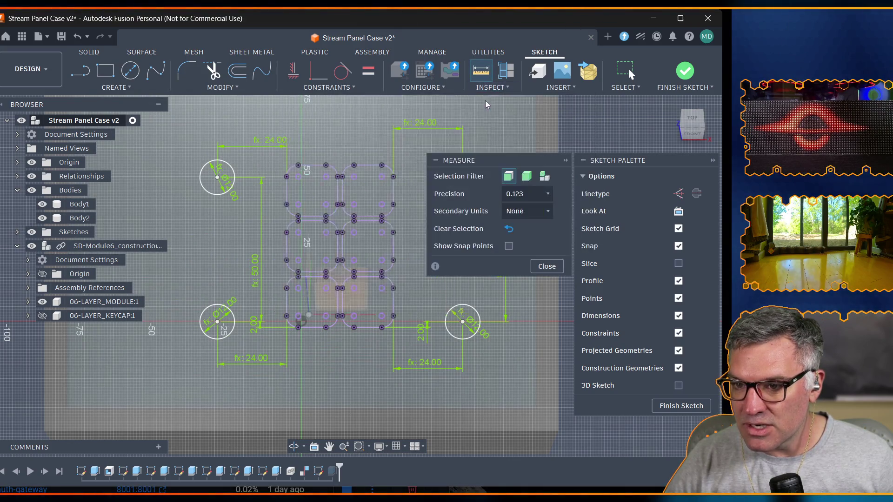
left_click(369, 326)
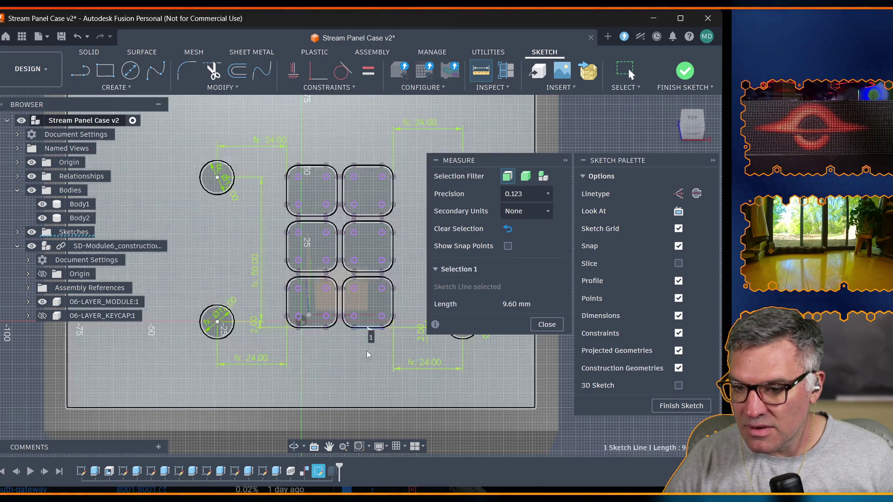
left_click(363, 407)
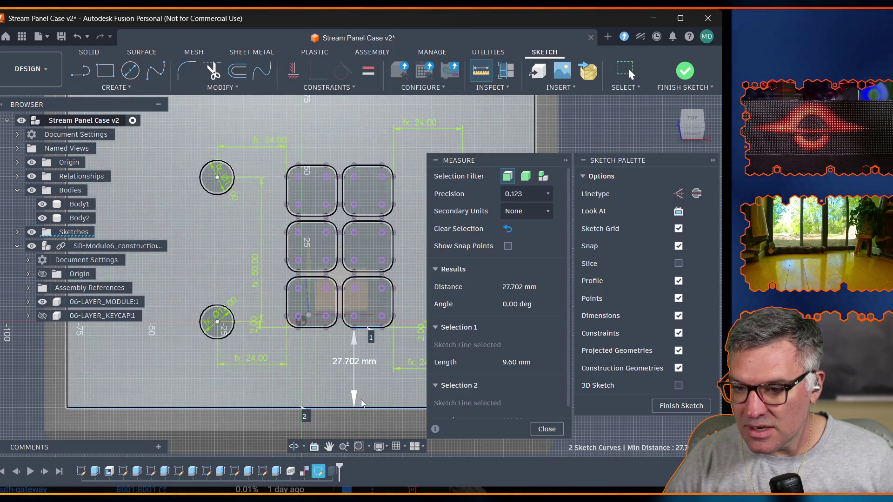
key("Escape")
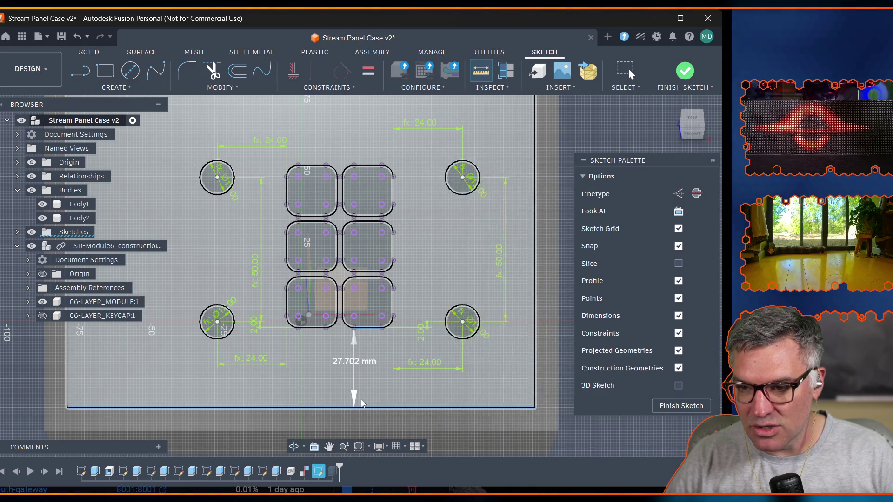
scroll(358, 288, "down", 2)
scroll(355, 253, "down", 2)
scroll(356, 221, "down", 2)
scroll(345, 168, "up", 2)
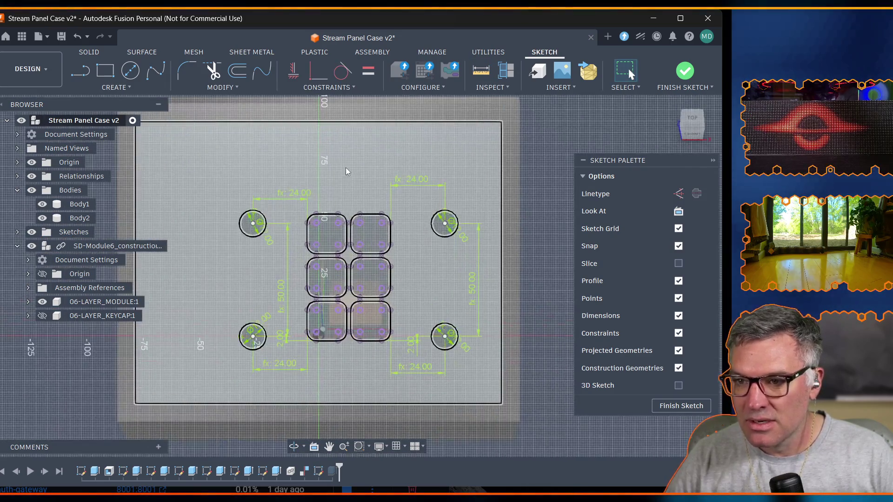
scroll(342, 174, "up", 1)
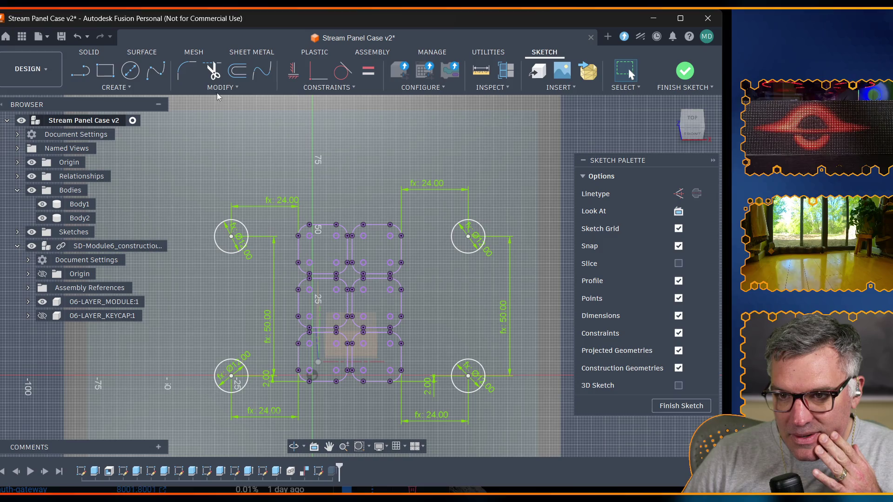
Change sd_module_top_inset from 30 mm to 32 mm in Change Parameters and recompute.
left_click(222, 87)
left_click(215, 204)
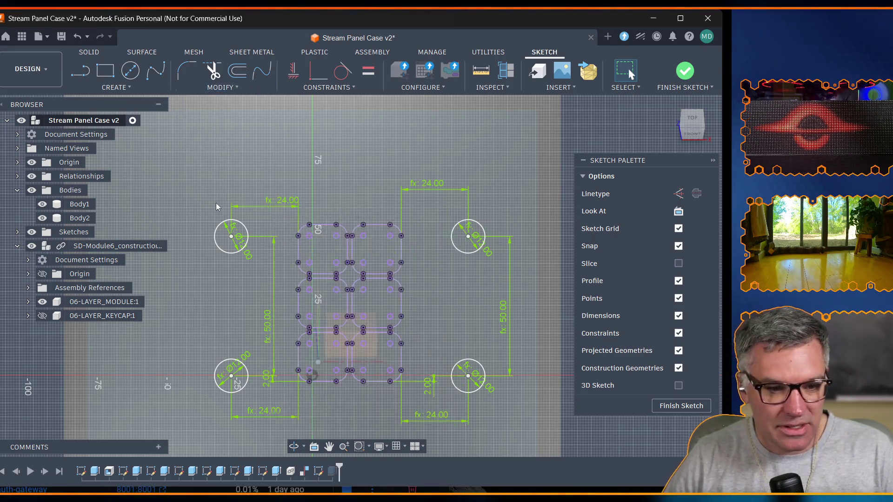
scroll(247, 286, "down", 3)
scroll(235, 303, "down", 2)
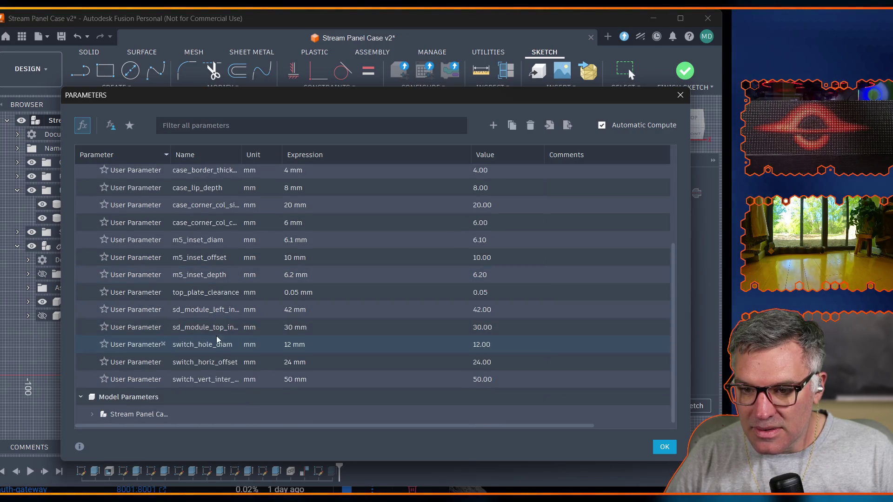
left_click(287, 327)
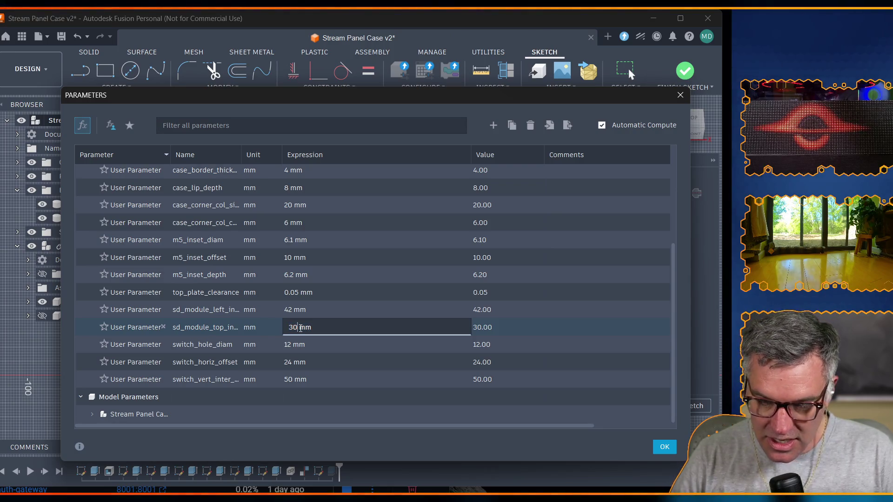
type("32")
key("Return")
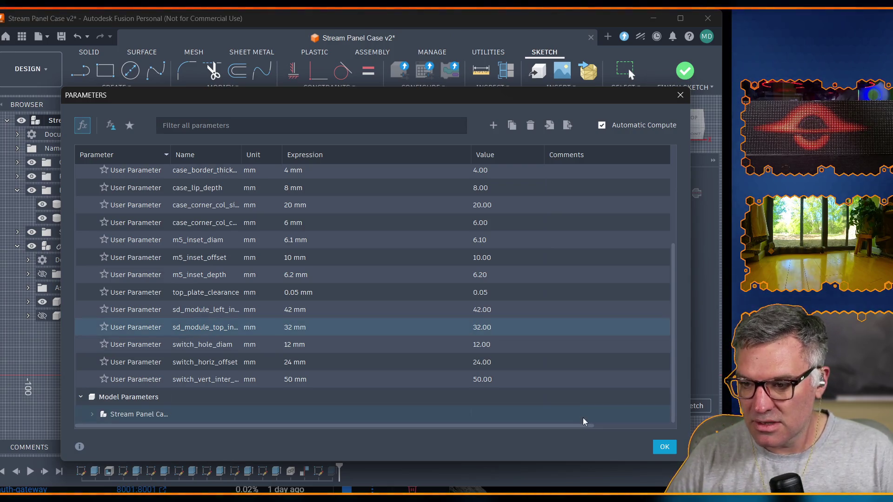
left_click(664, 447)
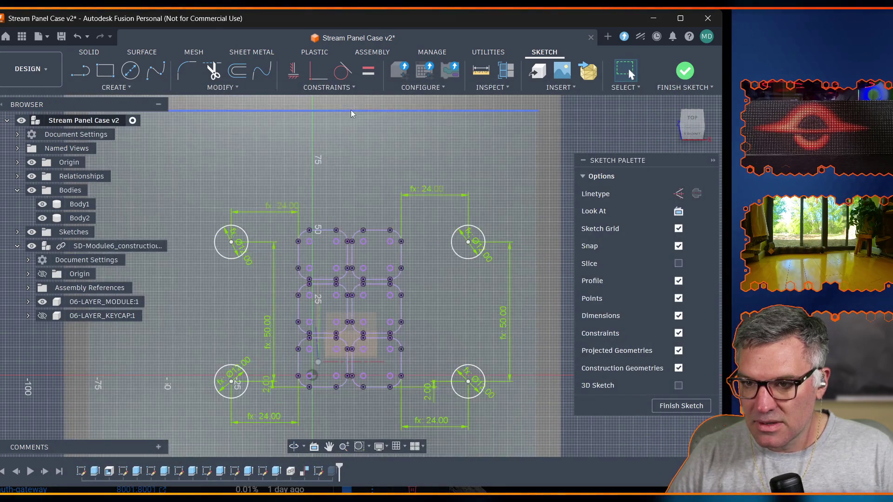
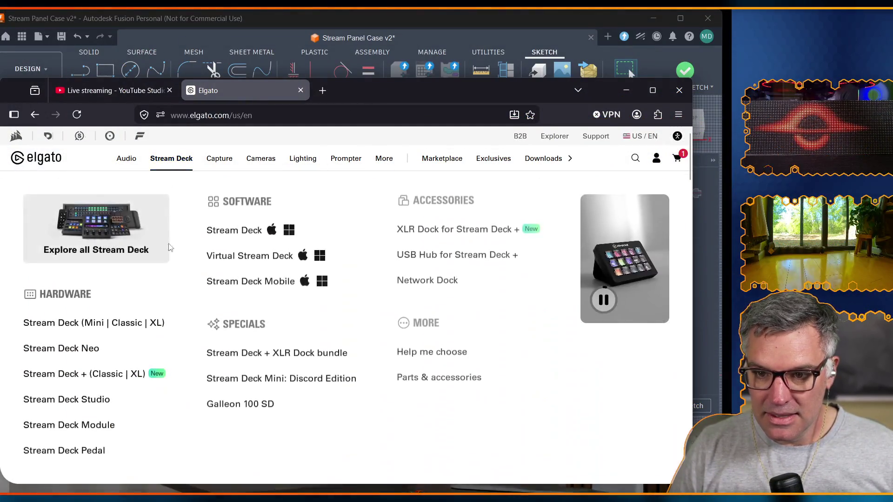
View the Stream Deck Module product page and switch it to the 6 Keys size.
left_click(78, 425)
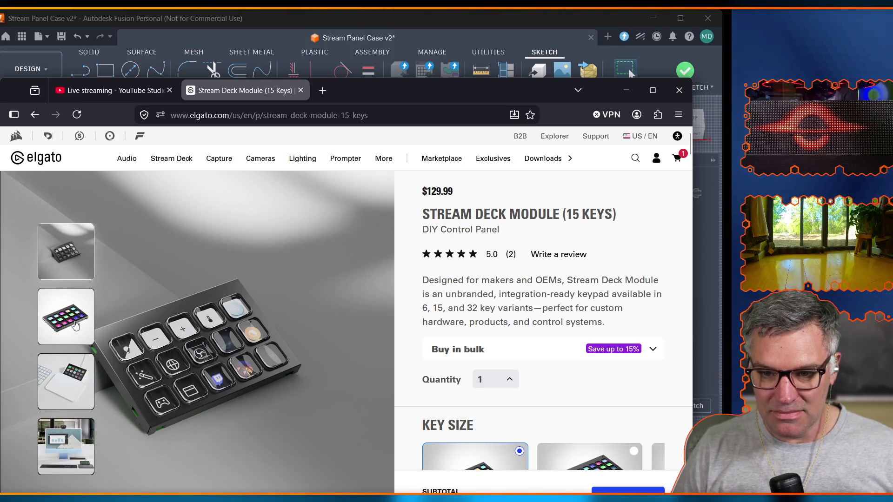
scroll(197, 344, "down", 2)
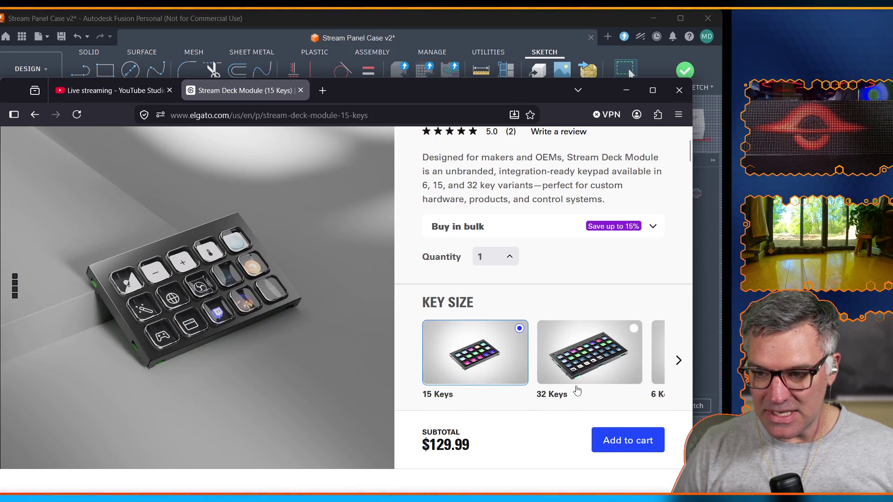
scroll(578, 388, "right", 2)
left_click(590, 375)
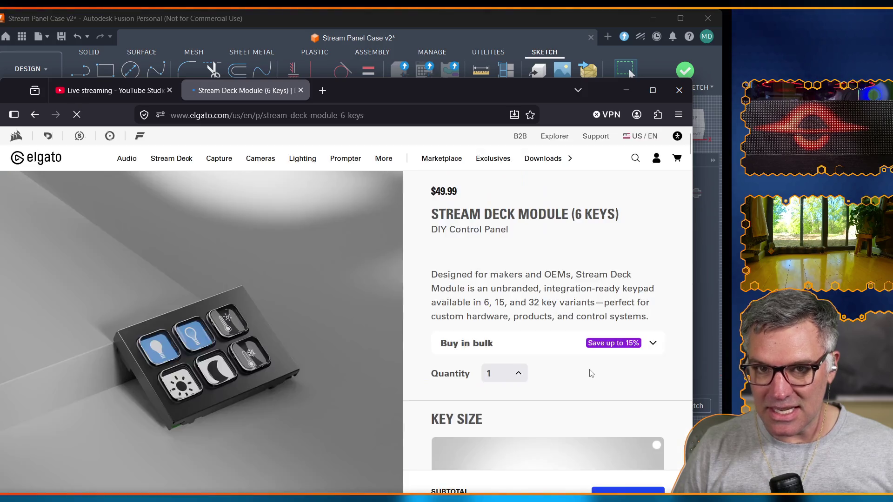
scroll(197, 345, "down", 5)
scroll(209, 331, "down", 3)
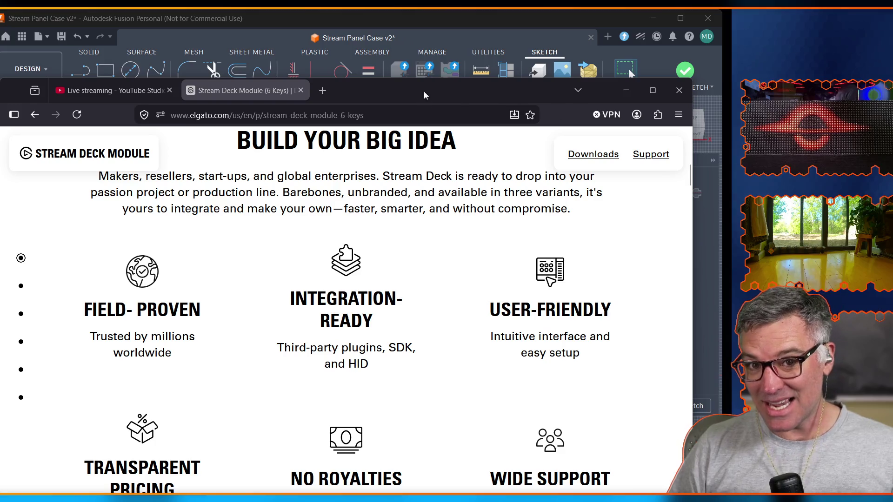
left_click_drag(509, 93, 507, 57)
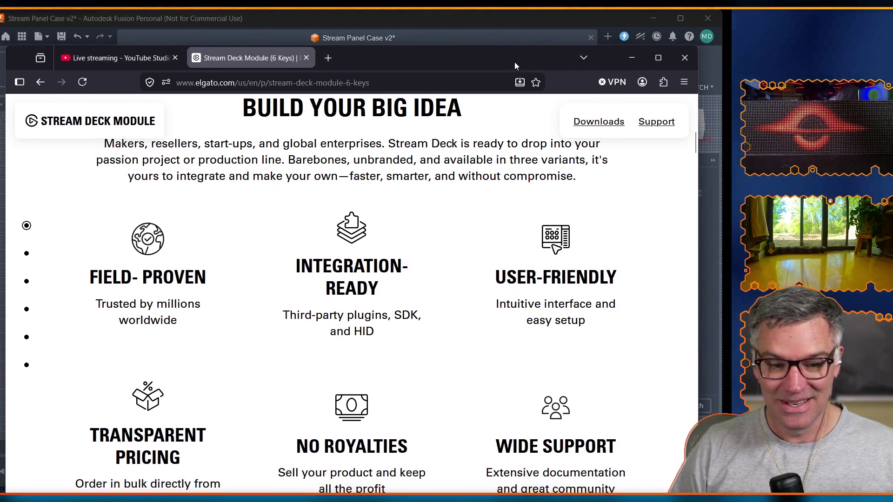
scroll(410, 281, "down", 2)
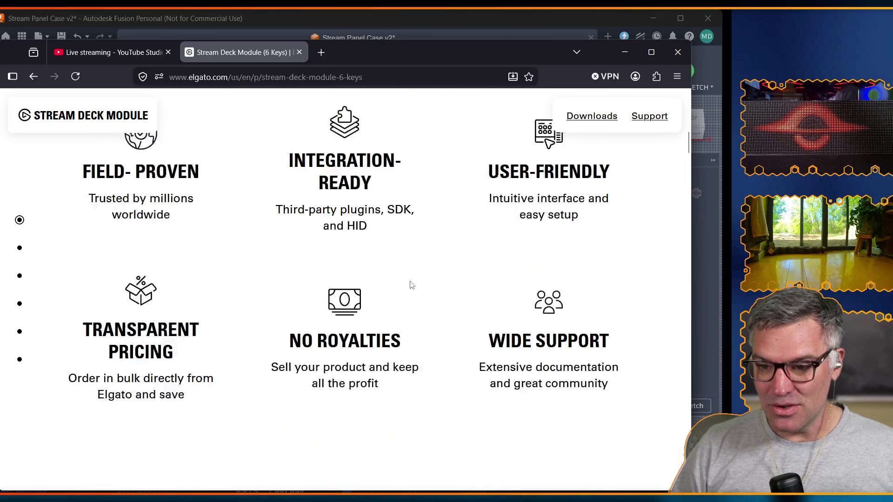
scroll(409, 281, "down", 3)
scroll(409, 281, "down", 3)
scroll(410, 281, "down", 3)
scroll(411, 281, "down", 3)
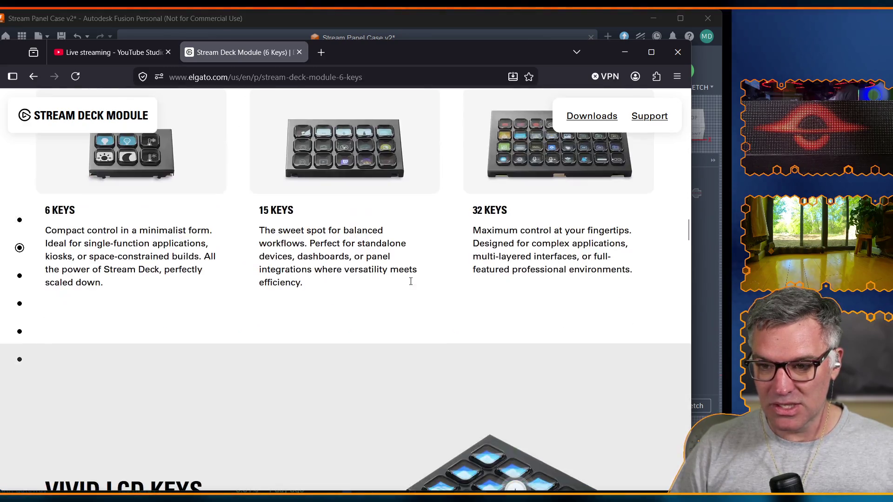
scroll(412, 281, "down", 3)
scroll(411, 282, "down", 3)
scroll(411, 281, "down", 3)
scroll(410, 281, "down", 3)
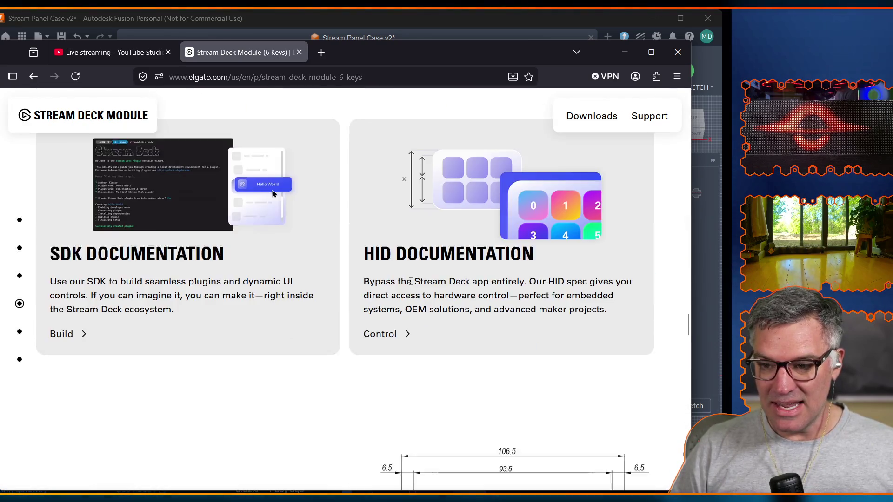
scroll(376, 361, "up", 1)
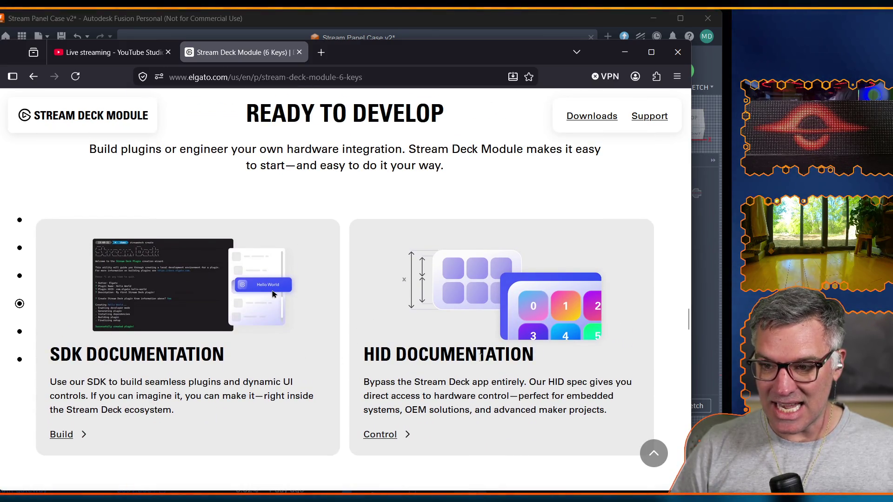
scroll(481, 354, "down", 1)
scroll(481, 359, "up", 1)
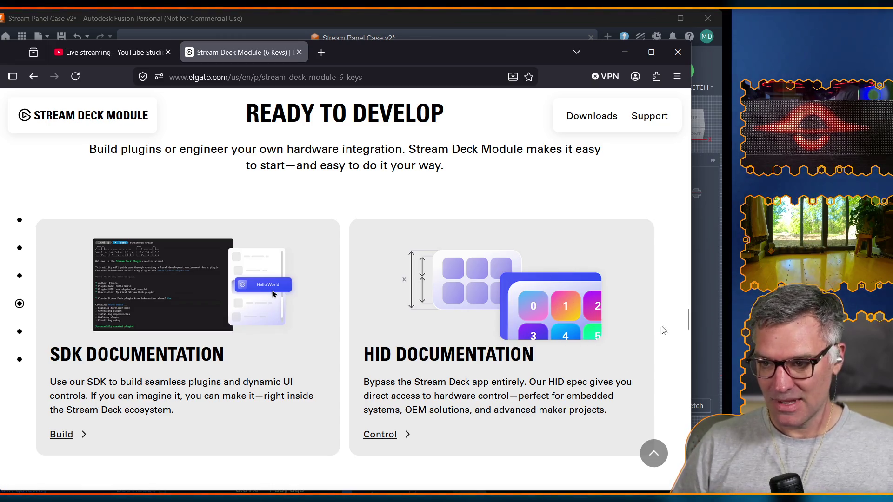
scroll(486, 346, "down", 5)
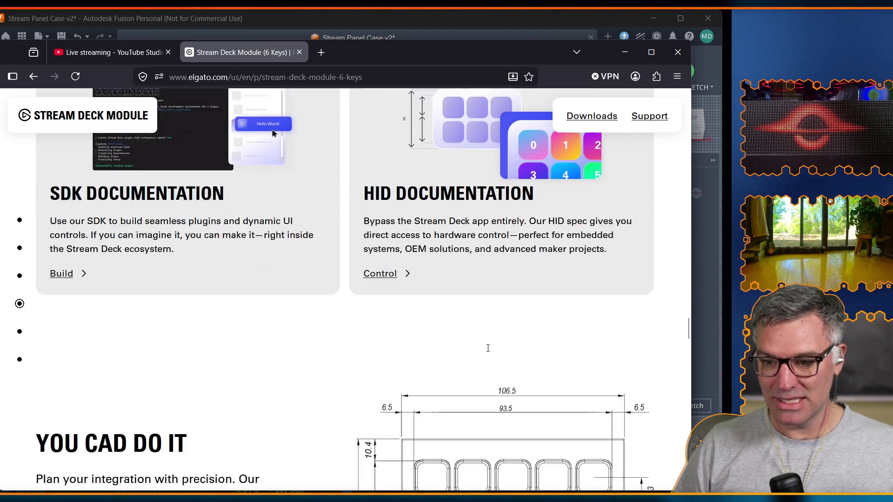
scroll(482, 375, "down", 2)
scroll(483, 375, "up", 2)
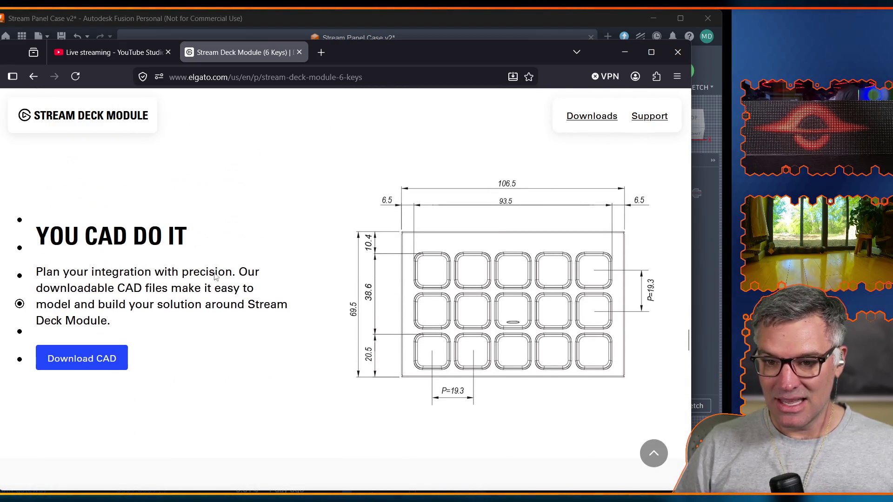
scroll(483, 374, "down", 1)
scroll(482, 359, "down", 3)
scroll(487, 368, "down", 3)
scroll(486, 368, "up", 3)
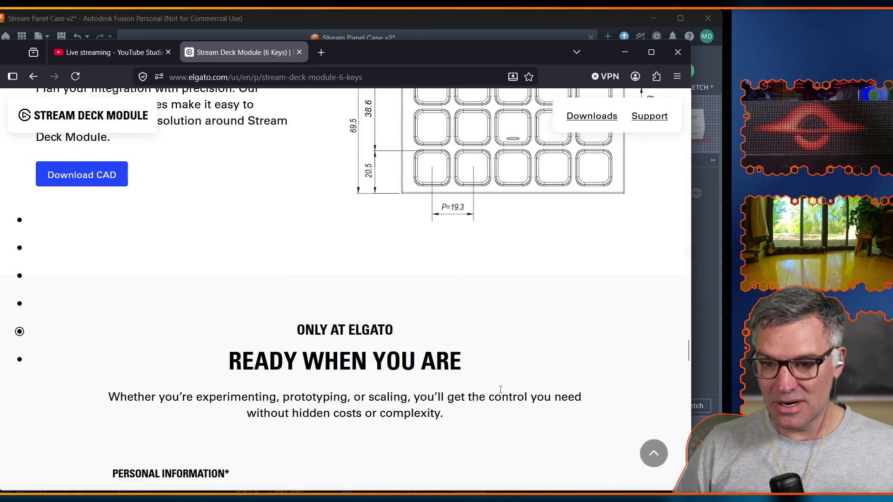
scroll(492, 377, "up", 3)
scroll(499, 389, "up", 3)
scroll(499, 390, "up", 4)
scroll(500, 389, "up", 10)
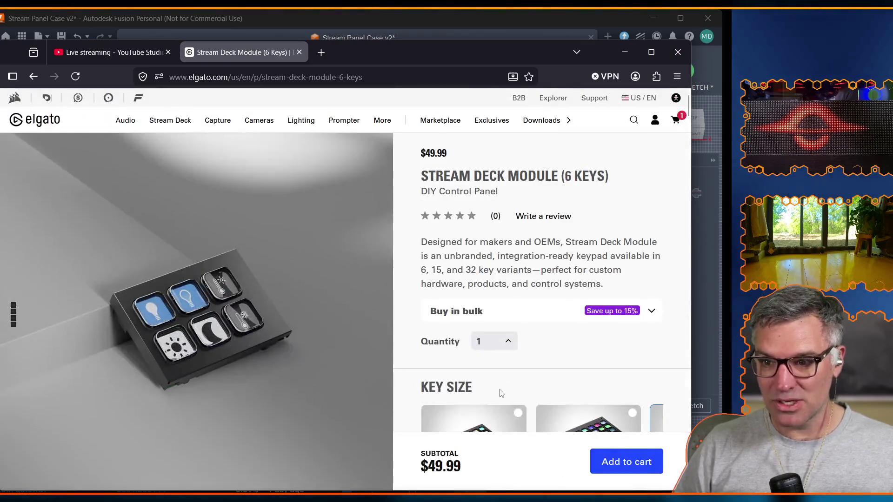
scroll(498, 391, "down", 1)
scroll(460, 350, "down", 1)
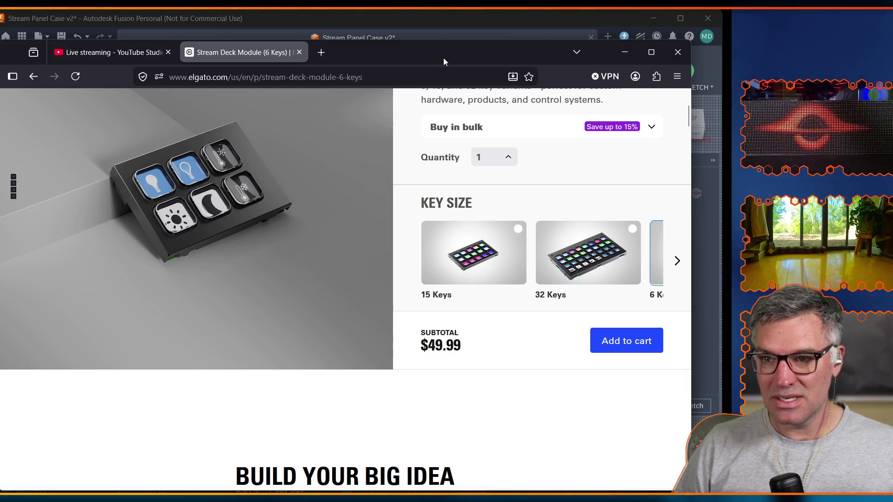
Switch away from the browser back to the Fusion case sketch.
key("alt+Tab")
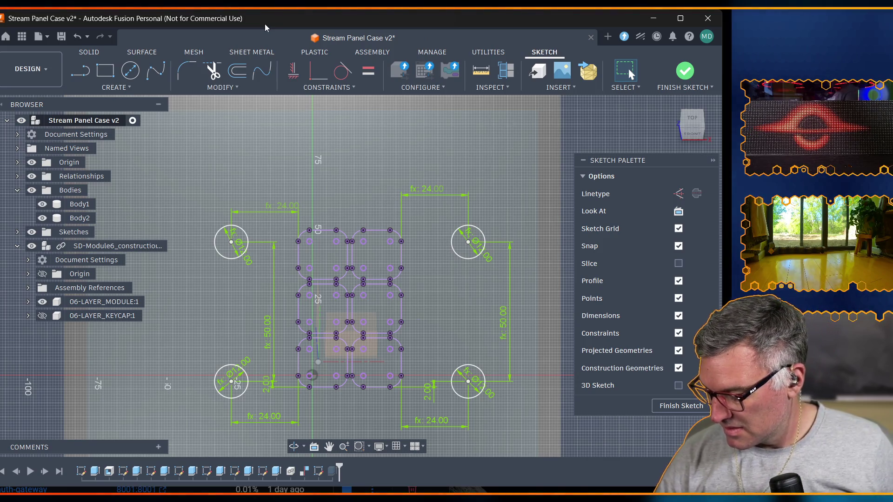
Add a user parameter named key_hole_diam in Change Parameters and confirm it.
left_click(690, 120)
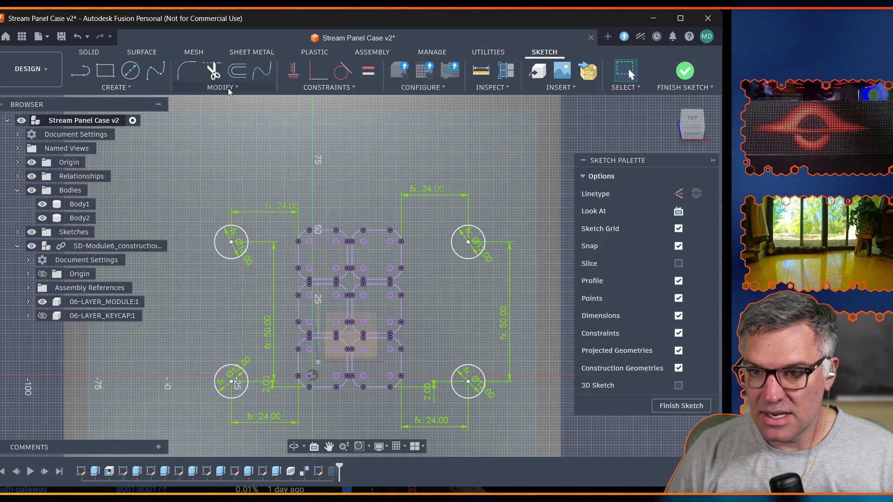
left_click(228, 91)
left_click(212, 205)
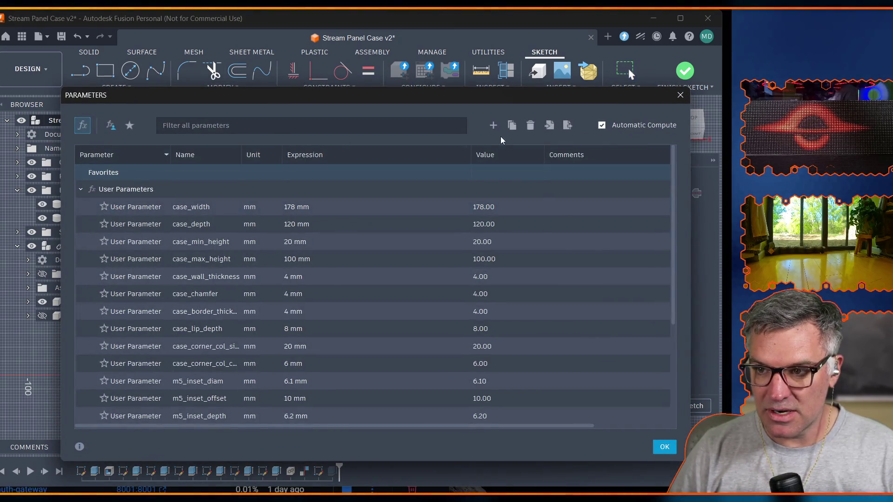
left_click(492, 125)
type("key_hole_diam")
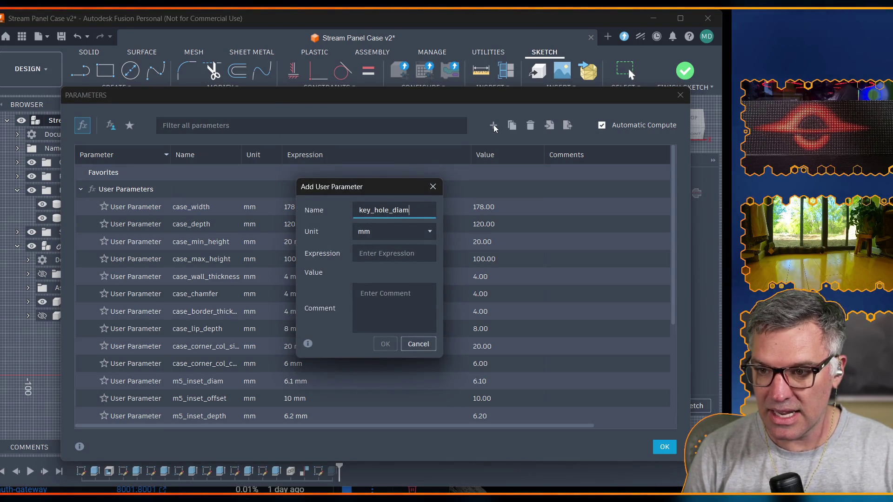
key("Tab")
type("8")
key("Return")
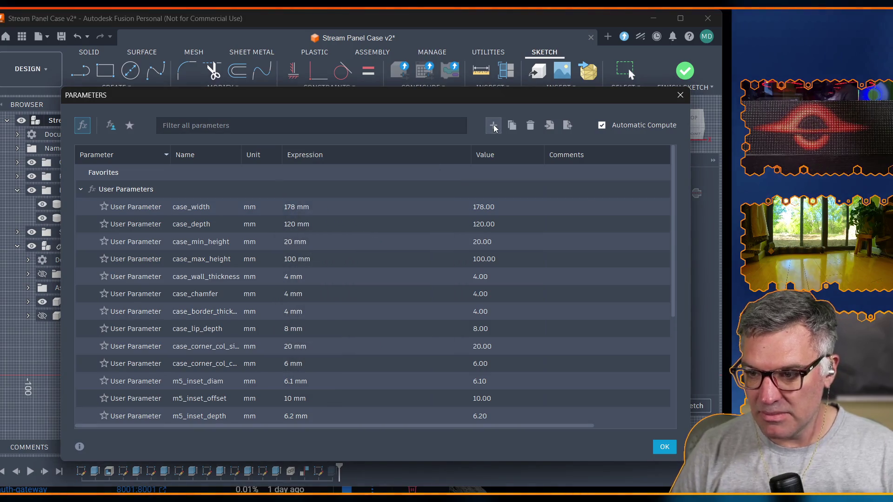
key("Return")
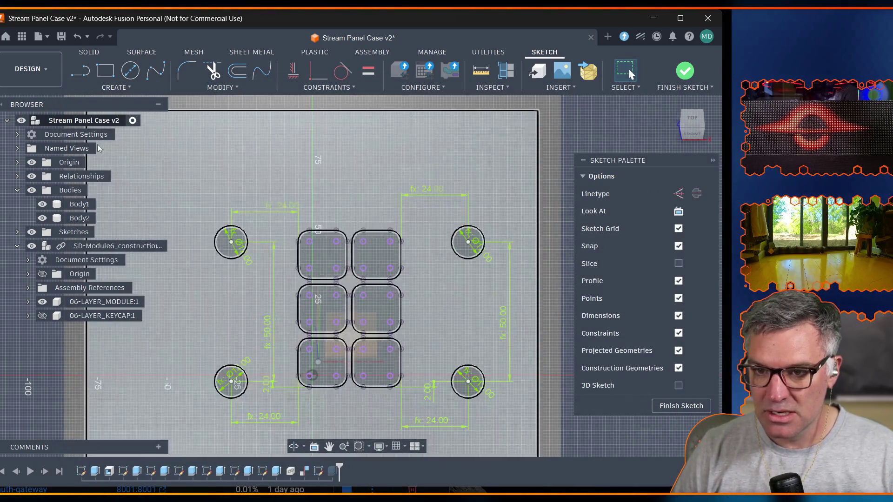
Draw a centre-diameter circle left of the keys with diameter key, then select its profile.
left_click(130, 70)
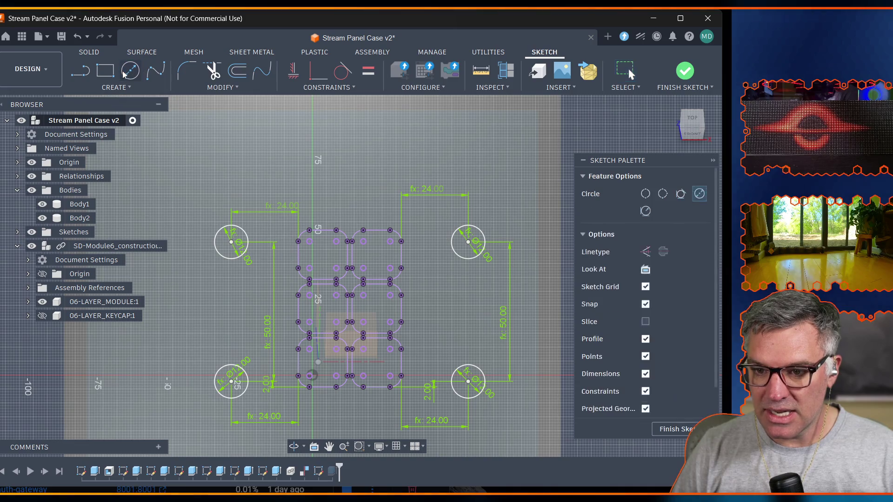
left_click(153, 300)
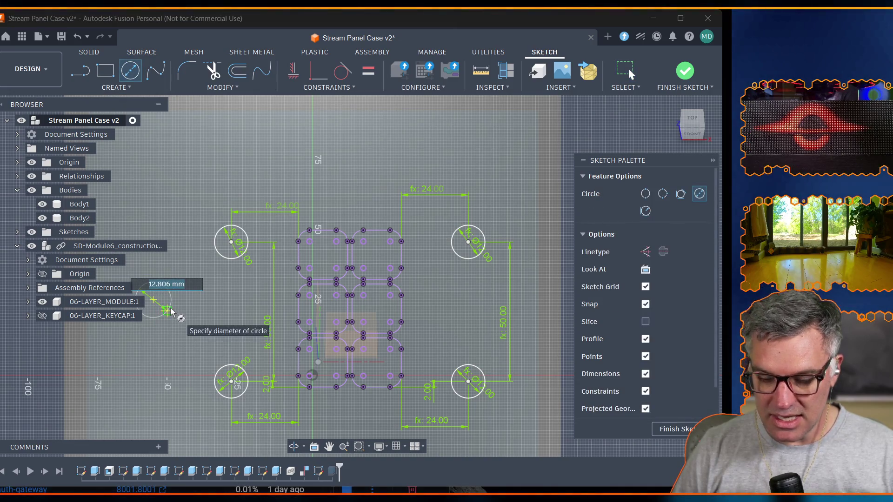
type("key")
key("Return")
key("Escape")
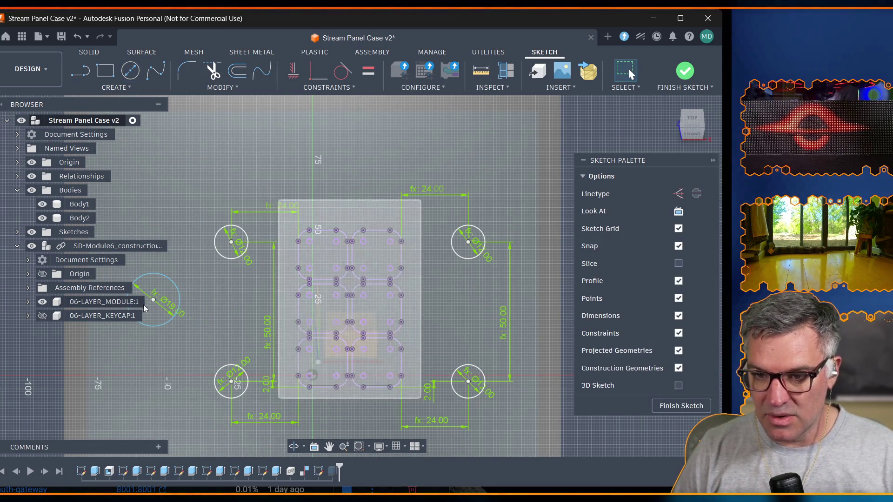
left_click(89, 342)
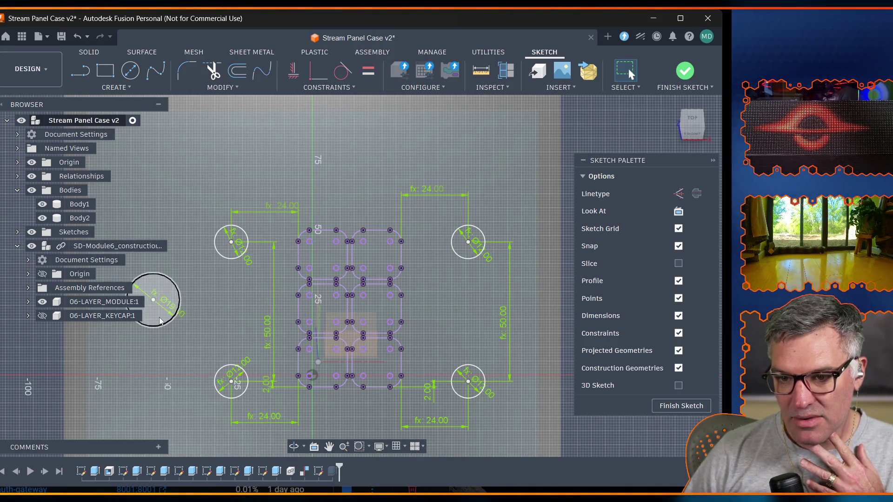
left_click(160, 320)
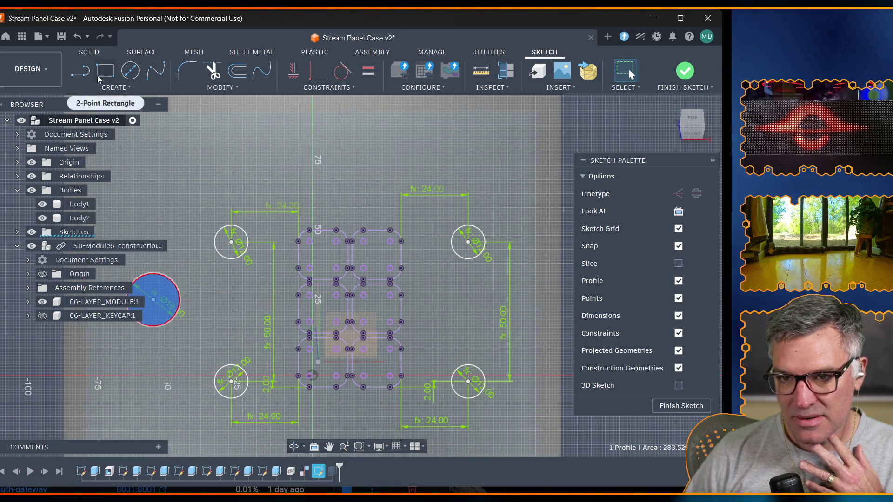
Browse the Create, Constraints, Insert and Modify menus, cancelling a MidPoint constraint along the way.
left_click(111, 90)
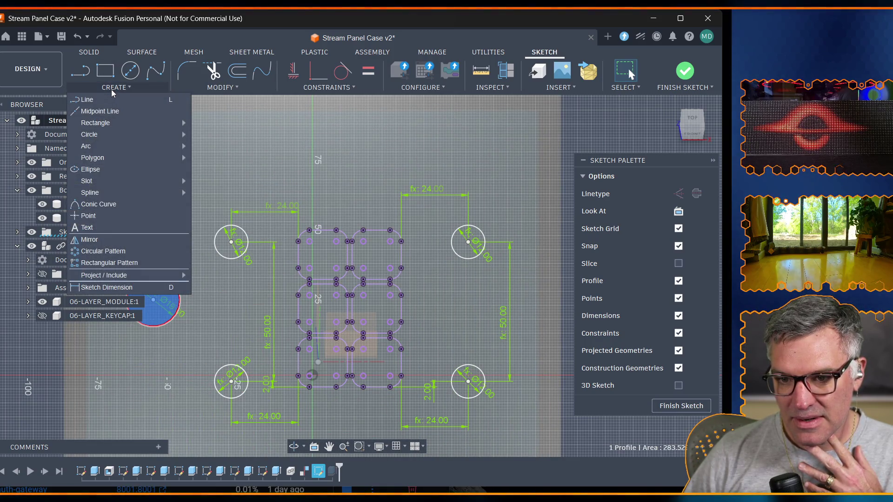
left_click(111, 90)
left_click(325, 87)
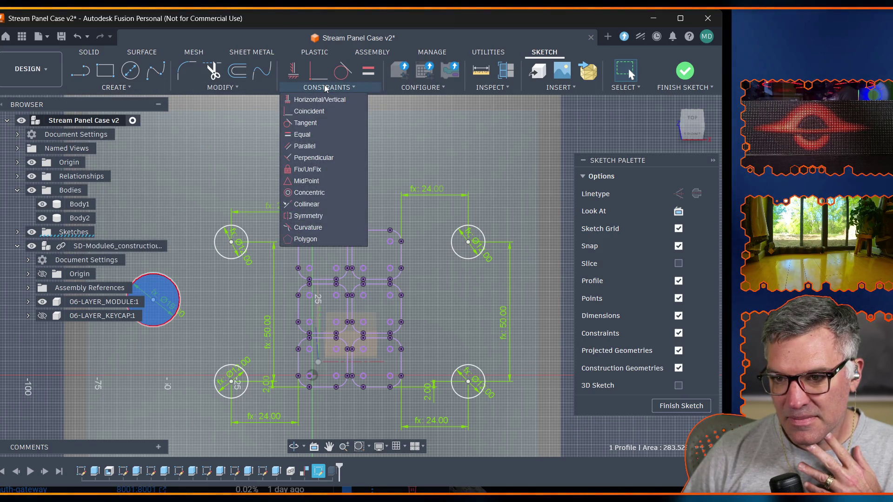
left_click(302, 181)
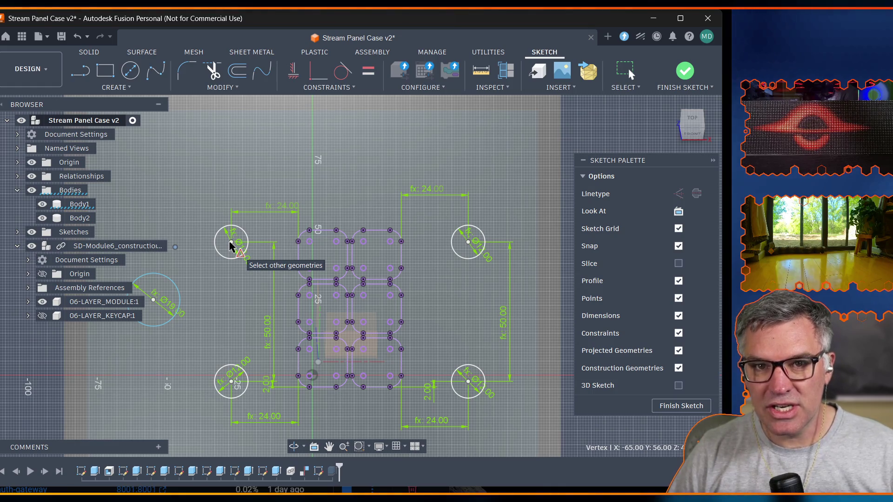
key("Escape")
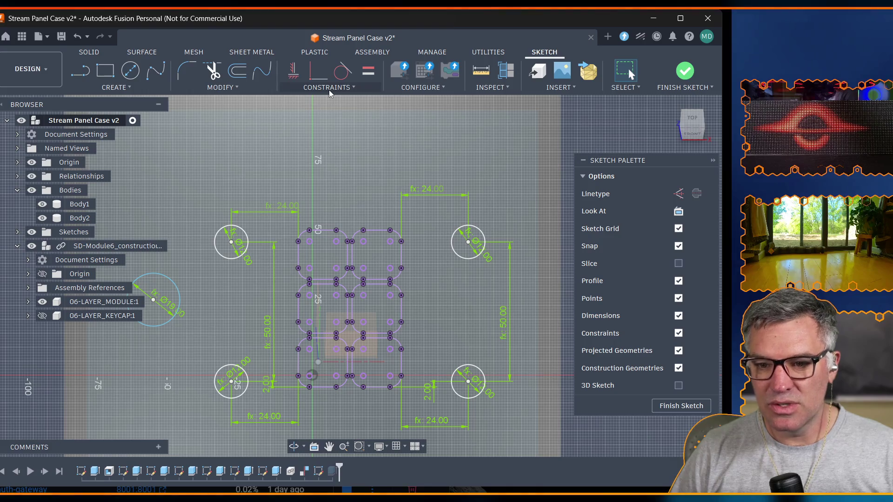
left_click(337, 89)
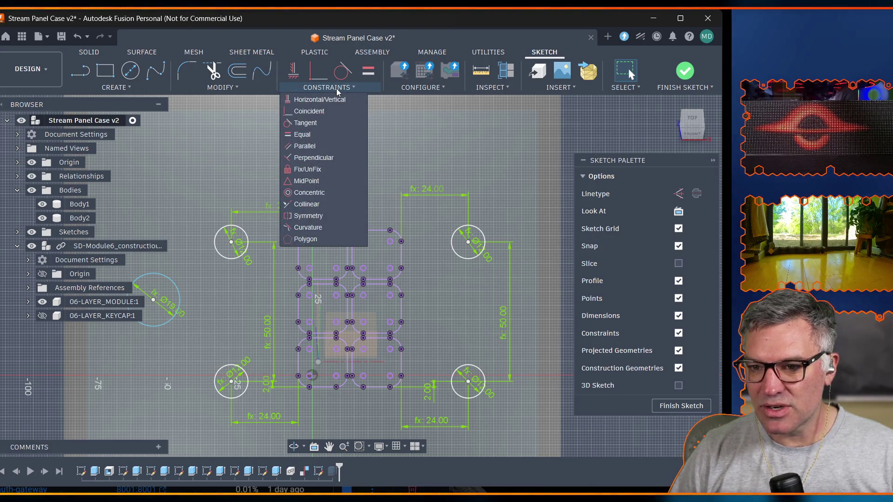
left_click(336, 89)
left_click(559, 88)
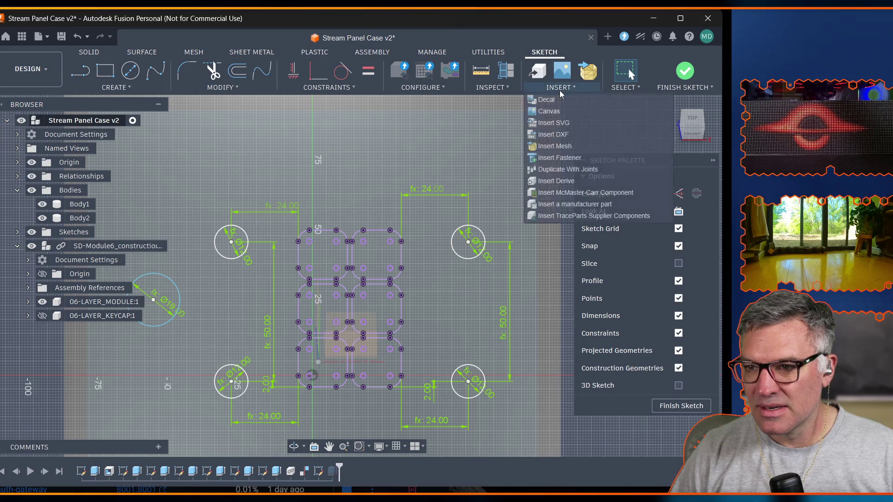
left_click(559, 88)
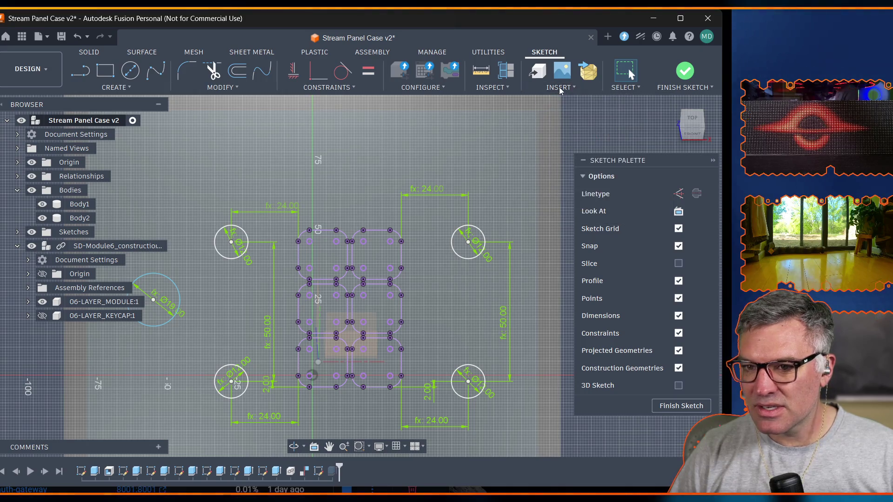
left_click(223, 87)
left_click(115, 90)
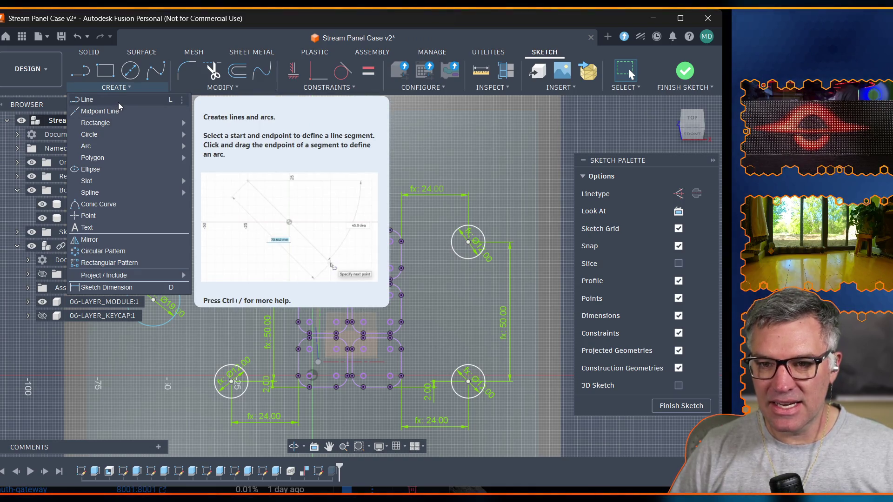
Start a line near the added circle, cancel it and pan the sketch to the right.
left_click(119, 102)
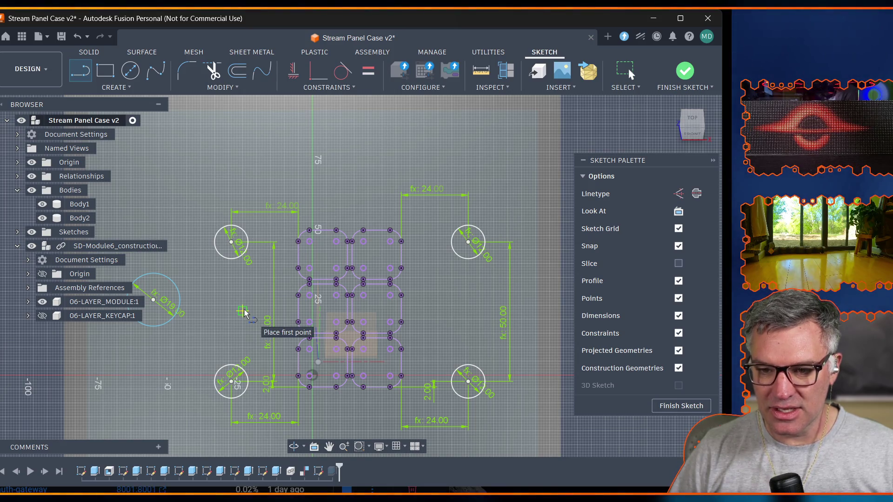
left_click(243, 312)
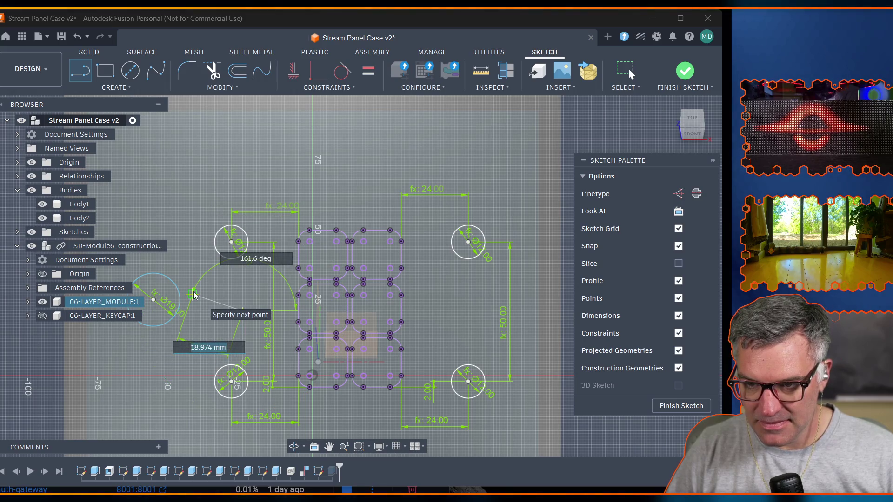
key("Escape")
middle_click_drag(183, 311, 307, 311)
Draw a horizontal line through the added circle and select it for its context actions.
key("l")
left_click(367, 310)
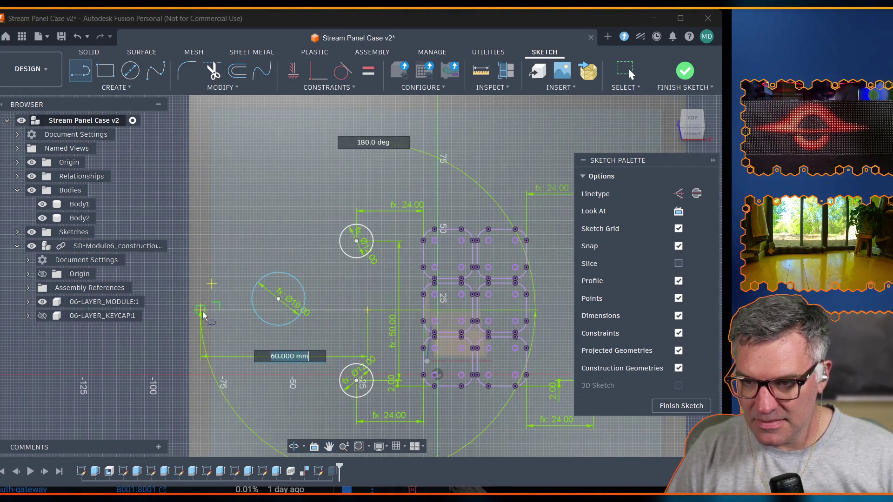
left_click(229, 309)
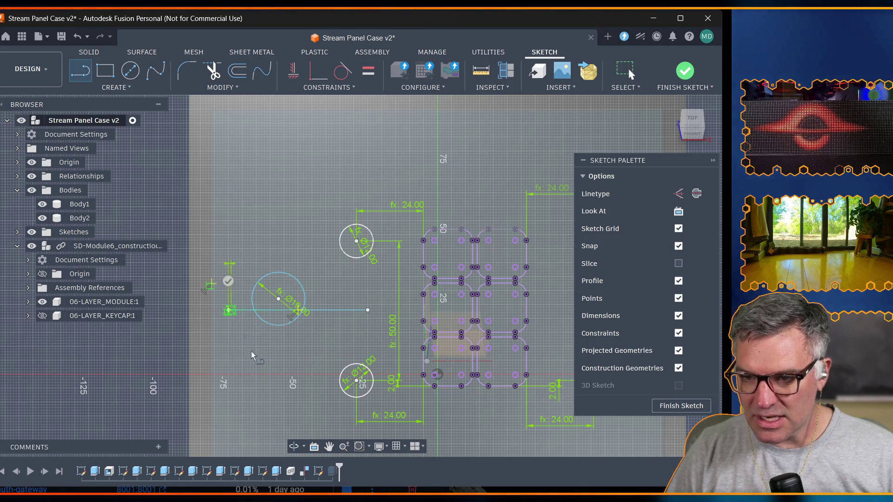
key("Escape")
left_click(333, 309)
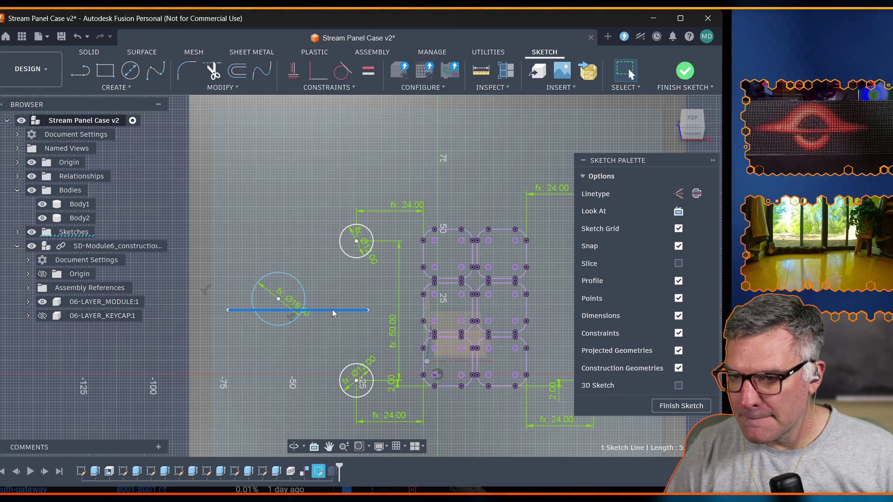
right_click(329, 313)
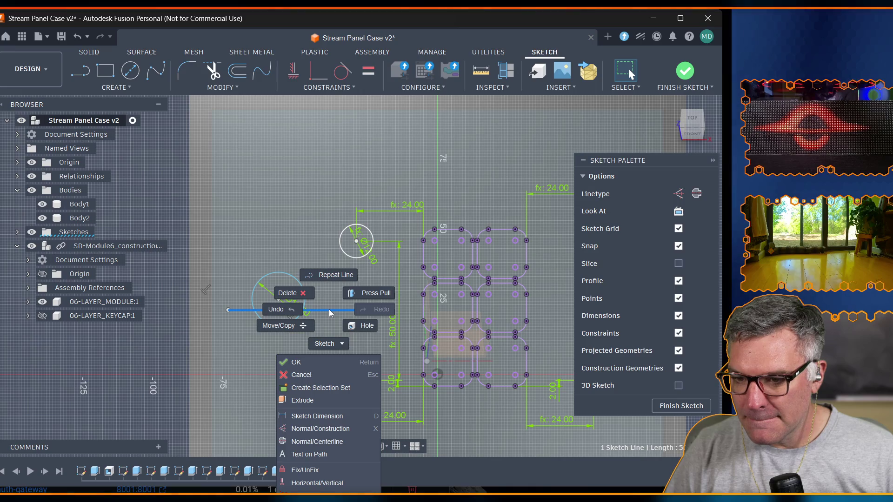
Make the horizontal line construction geometry, delete it, undo the deletion and reselect it.
left_click(313, 431)
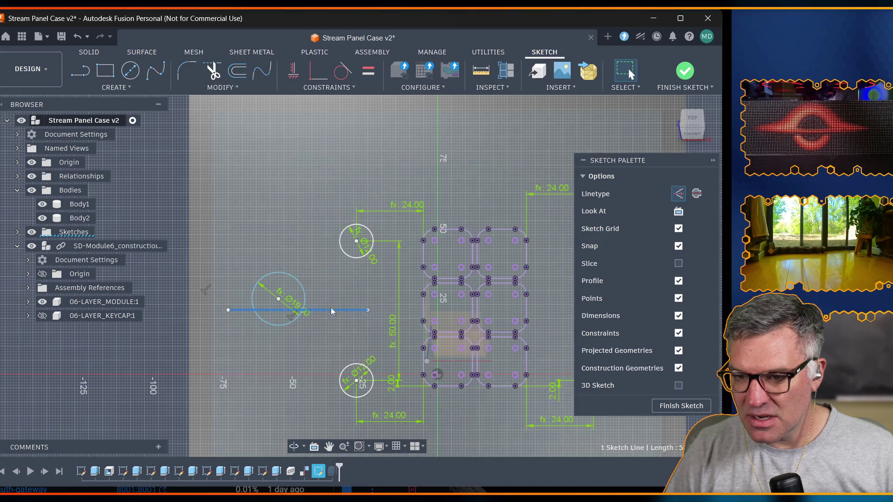
key("Delete")
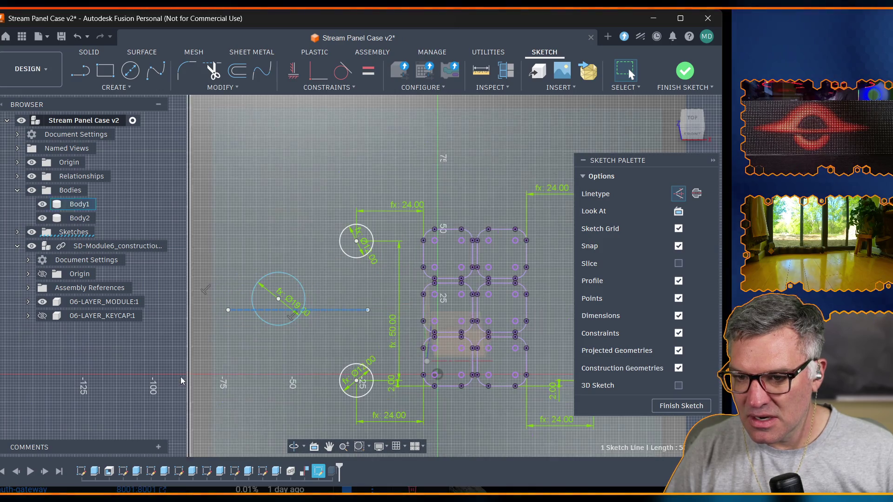
key("ctrl+z")
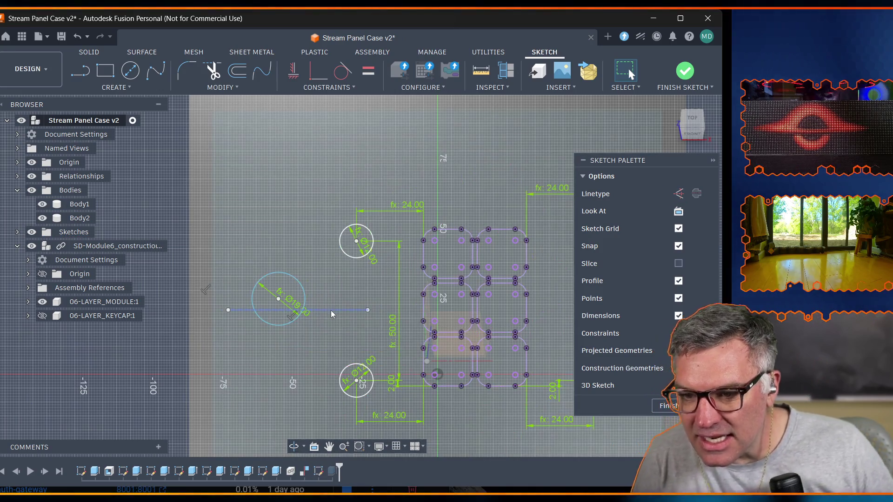
left_click(331, 310)
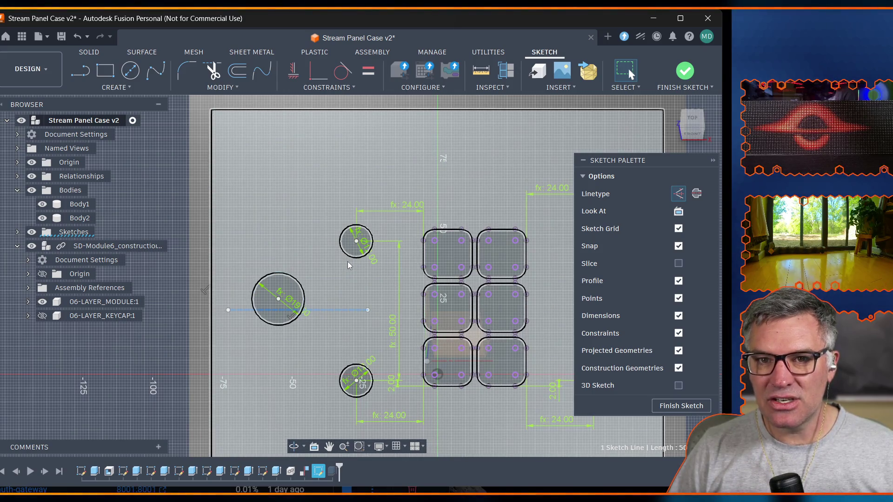
Delete the horizontal line and draw a vertical line joining the two left mounting-hole centres, then select it.
key("Delete")
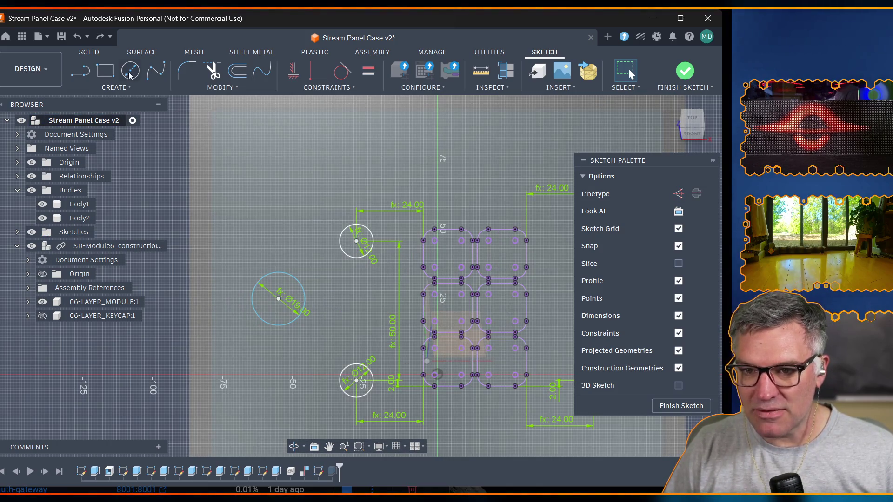
key("l")
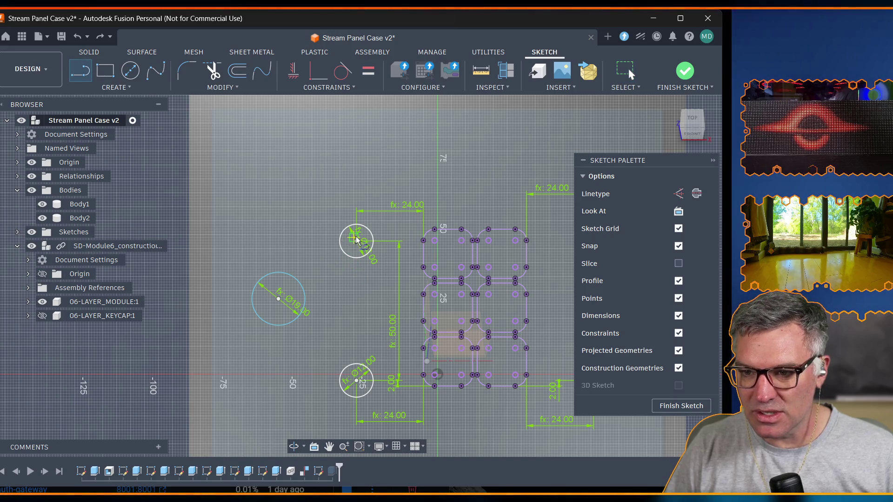
left_click(356, 241)
left_click(356, 381)
key("Escape")
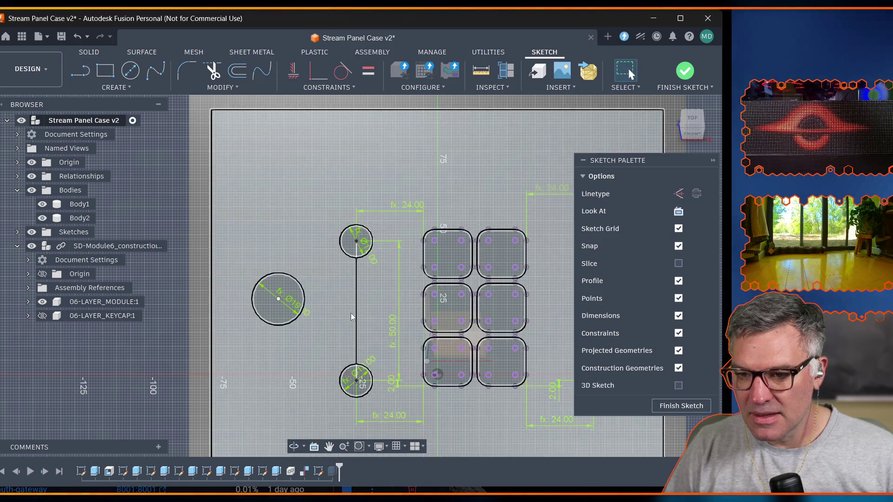
left_click(358, 313)
right_click(358, 313)
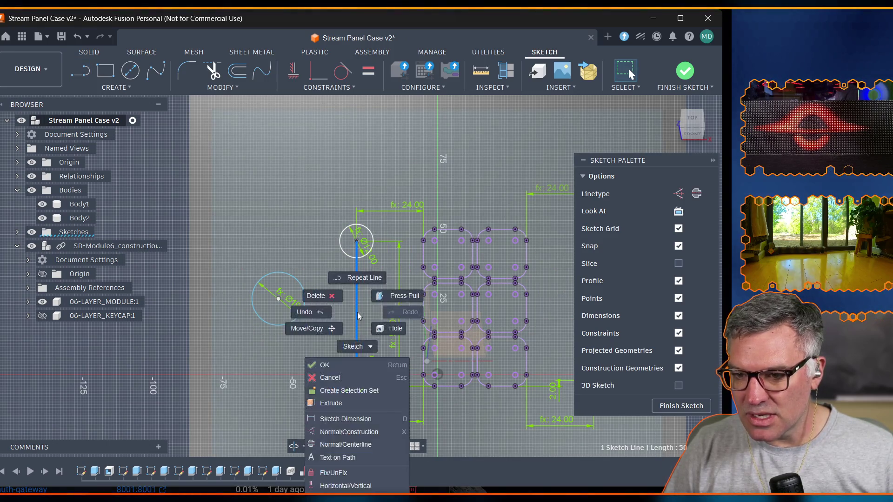
Make the vertical line between the left mounting holes construction geometry.
left_click(342, 433)
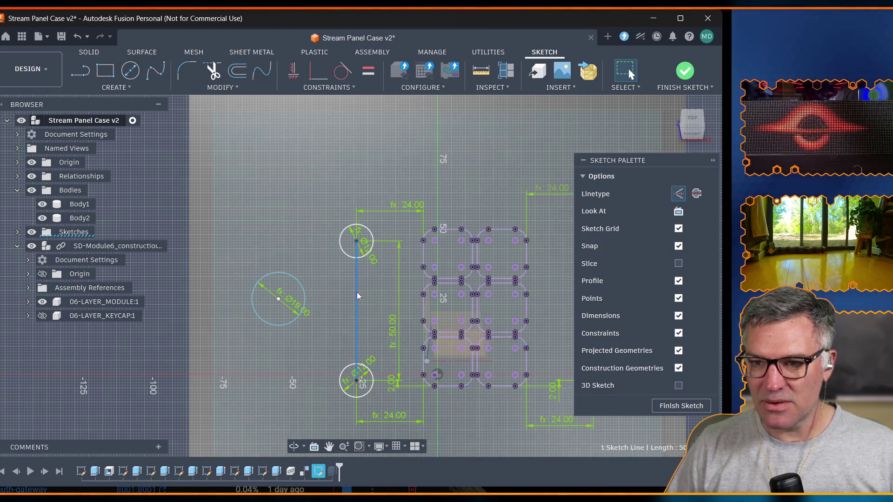
left_click(80, 73)
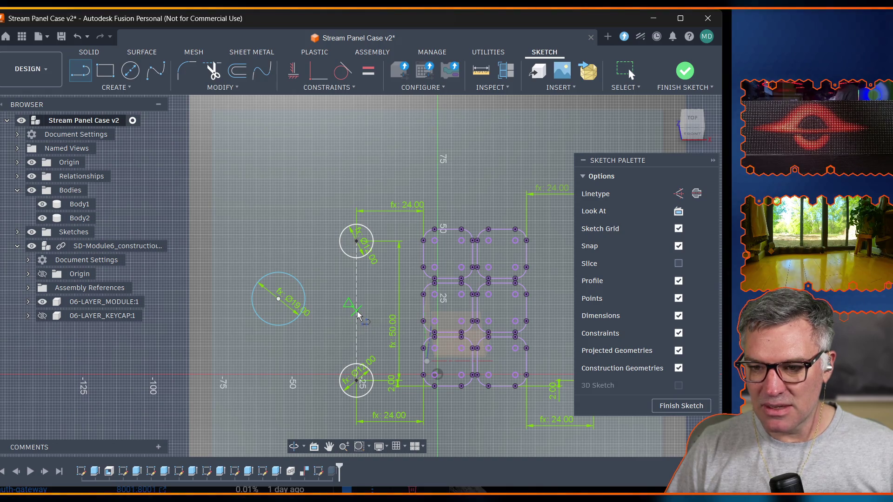